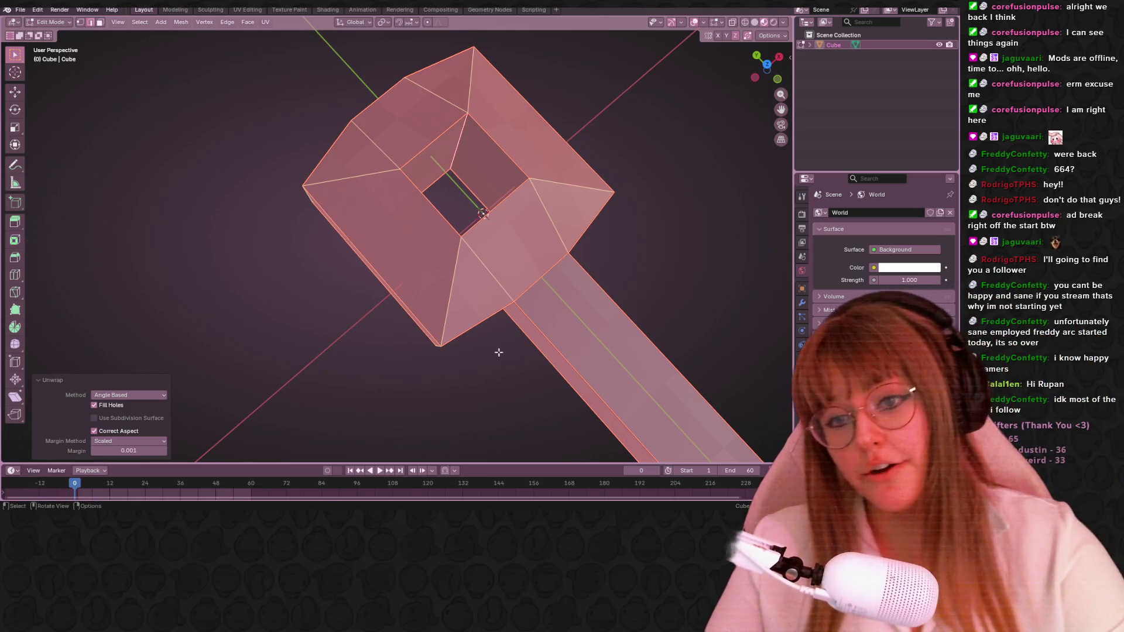
pyautogui.scroll(-3, 413, 333)
pyautogui.scroll(-4, 413, 334)
# Set the key material's Principled BSDF roughness to 1.0 in the Shading workspace.
pyautogui.moveTo(414, 334)
pyautogui.mouseDown(button='middle')
pyautogui.moveTo(527, 268)
pyautogui.moveTo(393, 98)
pyautogui.mouseUp(button='middle')
pyautogui.scroll(4, 548, 276)
pyautogui.scroll(-2, 393, 98)
pyautogui.click(327, 9)
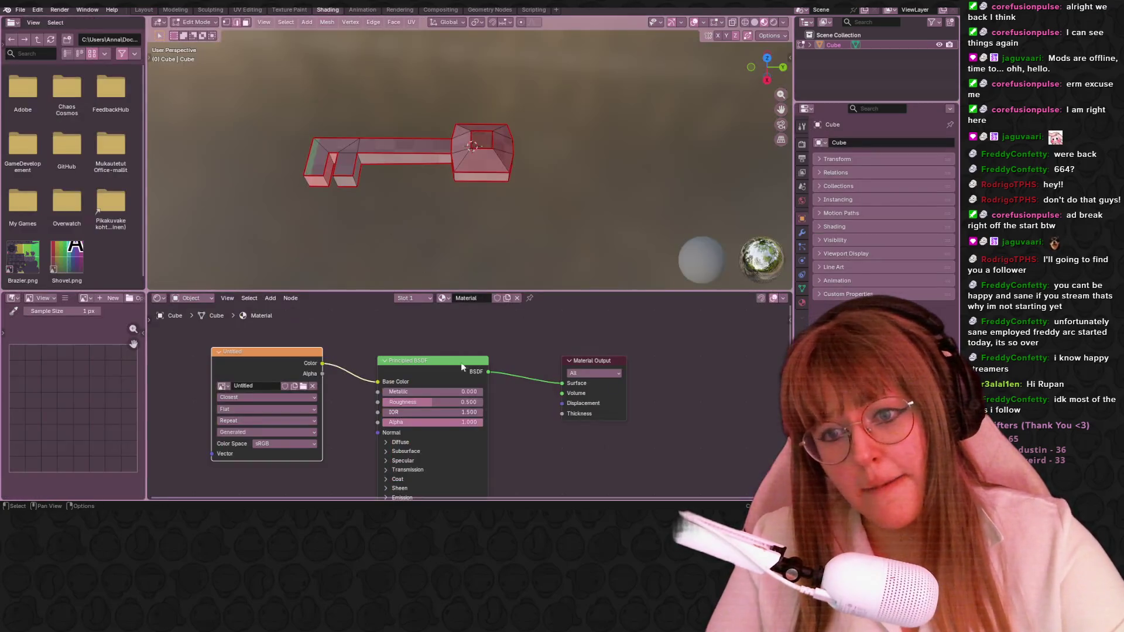
pyautogui.moveTo(433, 401); pyautogui.dragTo(482, 377)
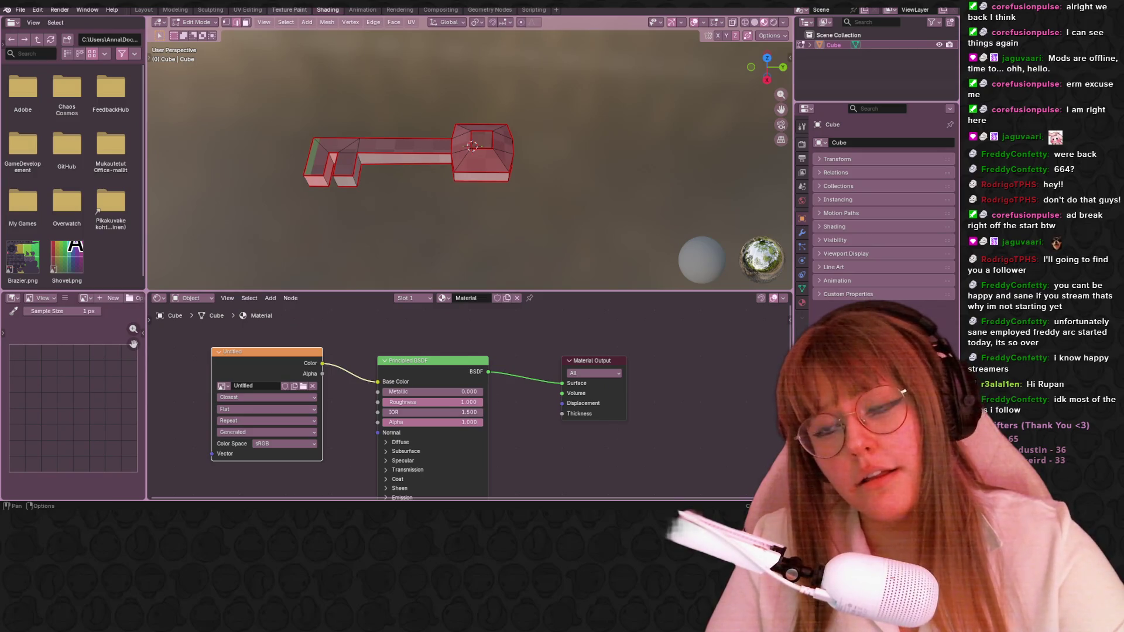
# Move through Texture Paint to the UV Editing workspace and face the key head-on.
pyautogui.click(288, 10)
pyautogui.moveTo(640, 226)
pyautogui.mouseDown(button='middle')
pyautogui.moveTo(556, 248)
pyautogui.moveTo(724, 79)
pyautogui.mouseUp(button='middle')
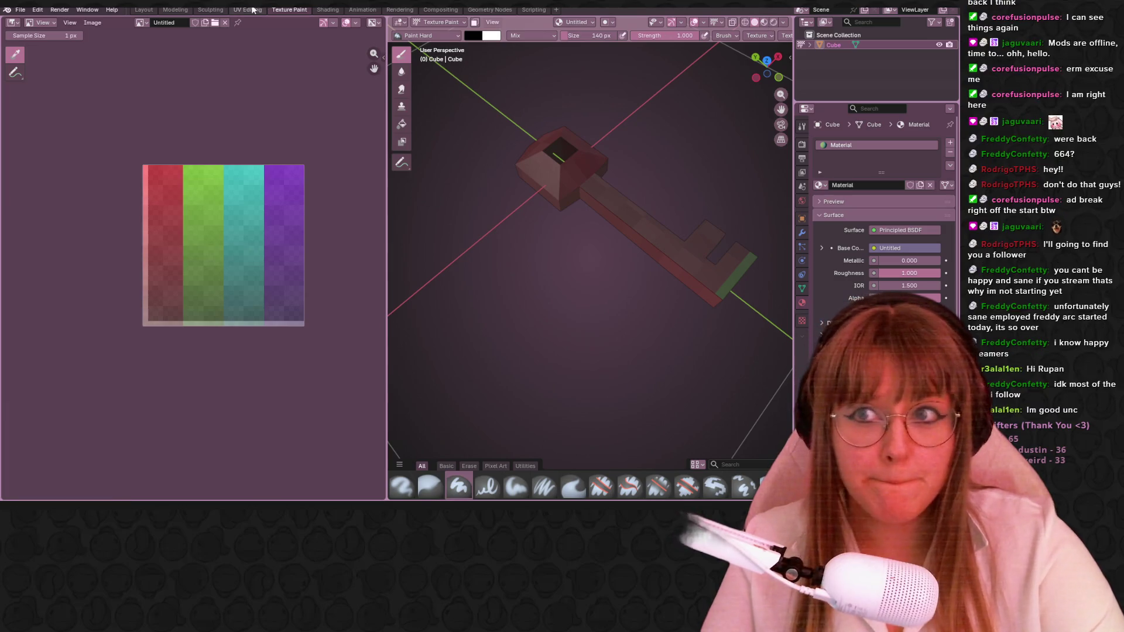
pyautogui.click(247, 10)
pyautogui.moveTo(602, 158); pyautogui.dragTo(647, 195, button='middle')
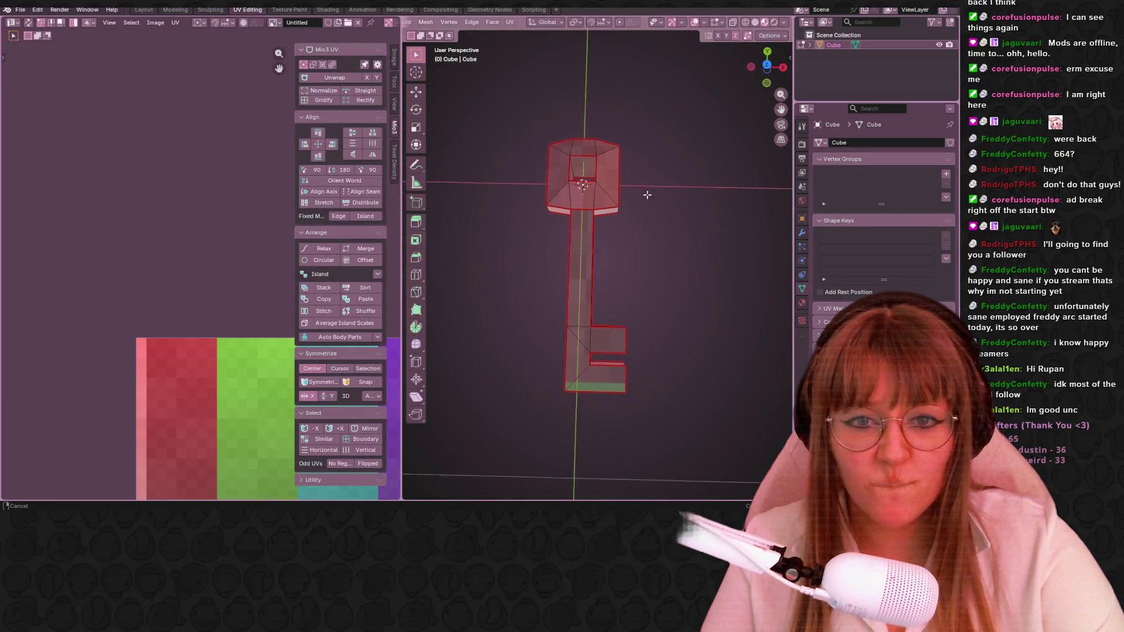
# Select all UVs and set Texel Density Checker to a custom 32×32 texture with target TD 0.2.
pyautogui.press('a')
pyautogui.scroll(3, 152, 295)
pyautogui.scroll(2, 152, 295)
pyautogui.press('a')
pyautogui.scroll(-2, 191, 301)
pyautogui.click(395, 164)
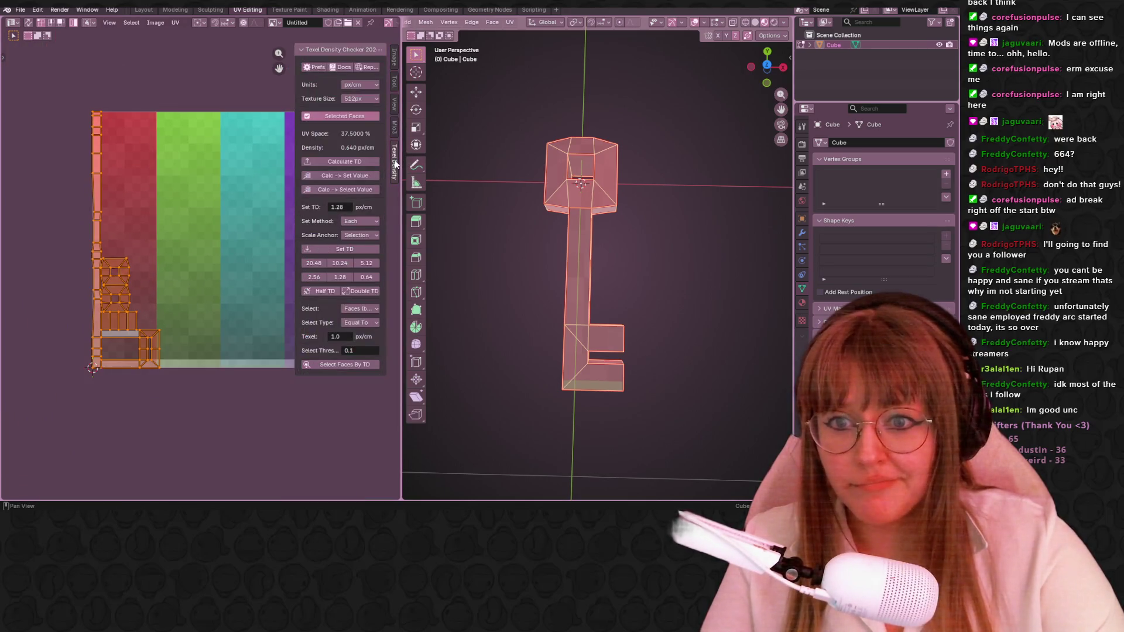
pyautogui.click(360, 98)
pyautogui.click(367, 160)
pyautogui.doubleClick(334, 112)
pyautogui.write('32')
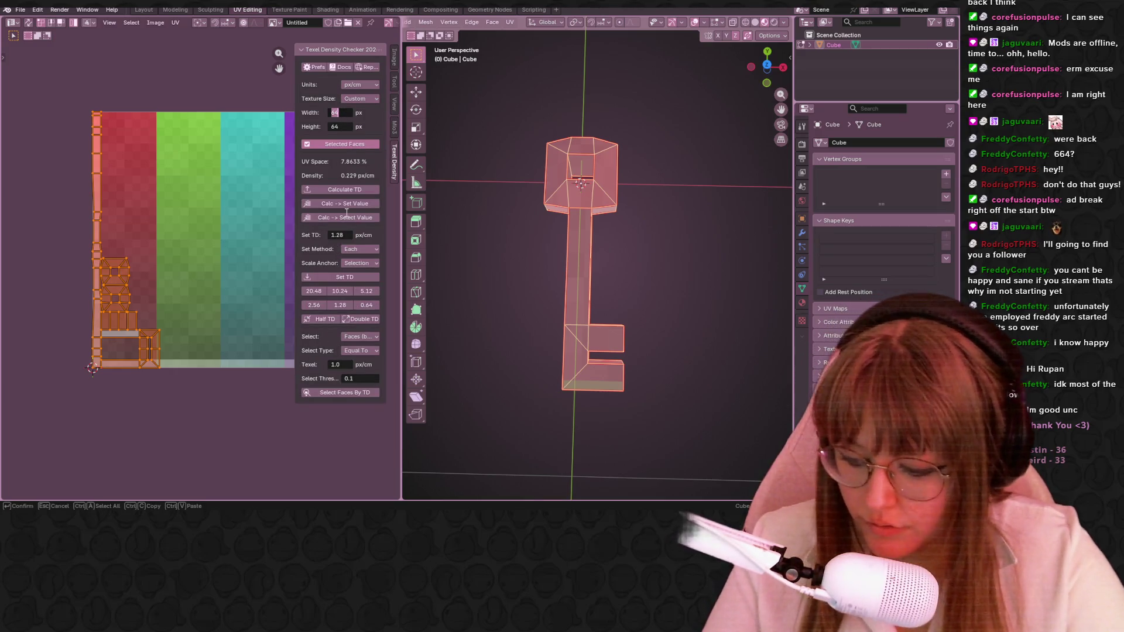
pyautogui.press('Tab')
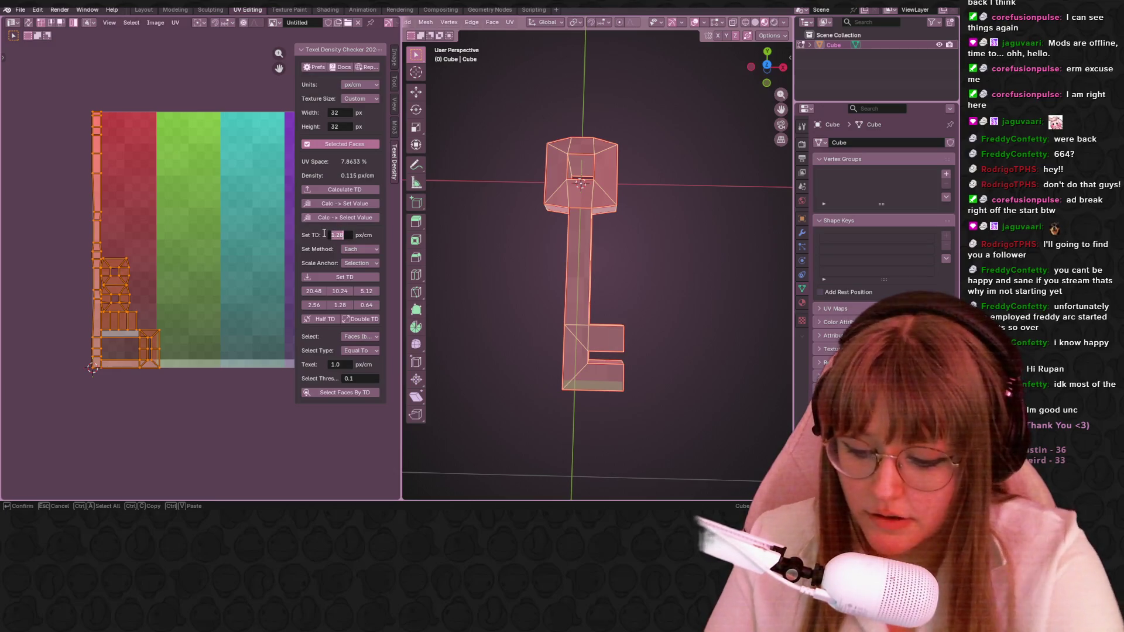
pyautogui.write('6')
pyautogui.press('Return')
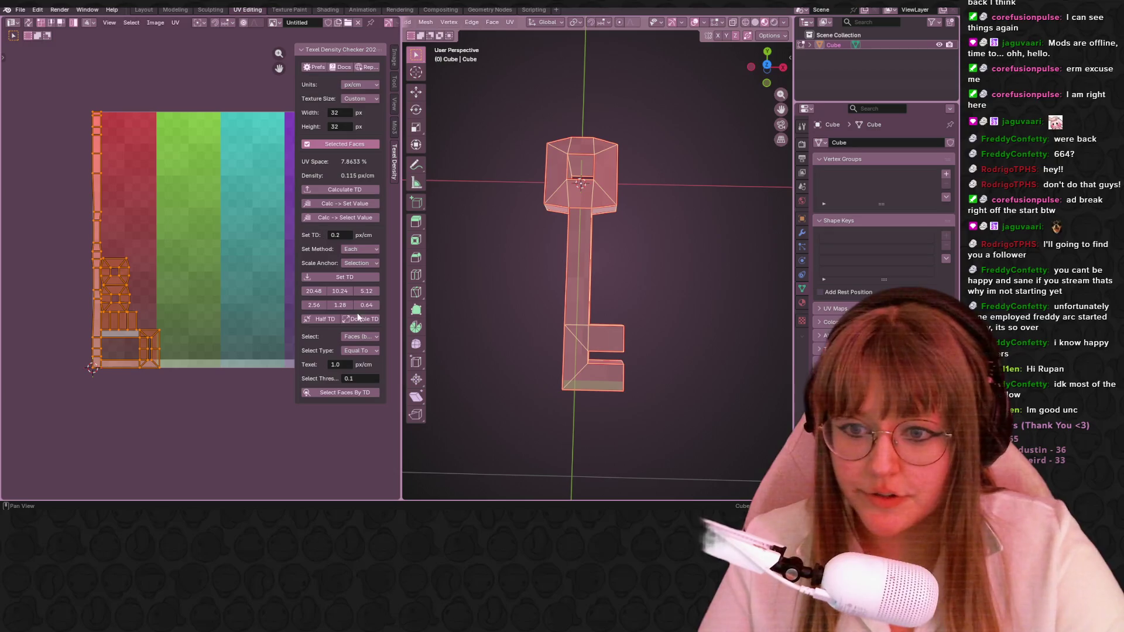
# Apply Set TD to rescale the islands and move them onto the red palette strip.
pyautogui.click(351, 278)
pyautogui.scroll(-2, 184, 360)
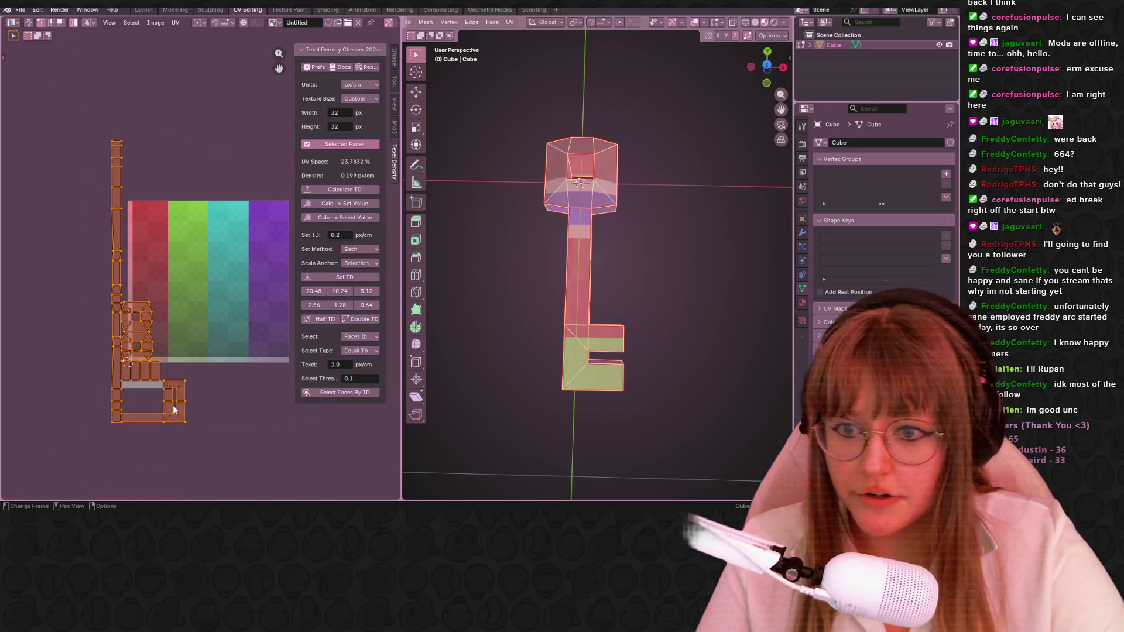
pyautogui.press('g')
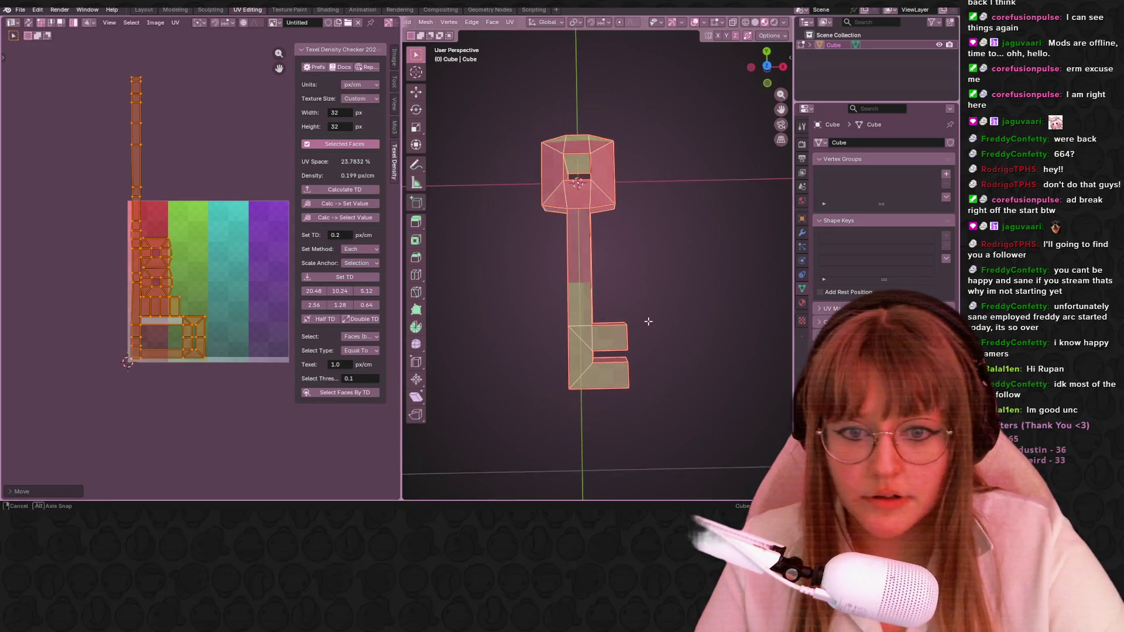
pyautogui.scroll(1, 641, 307)
pyautogui.scroll(1, 610, 303)
pyautogui.scroll(1, 605, 263)
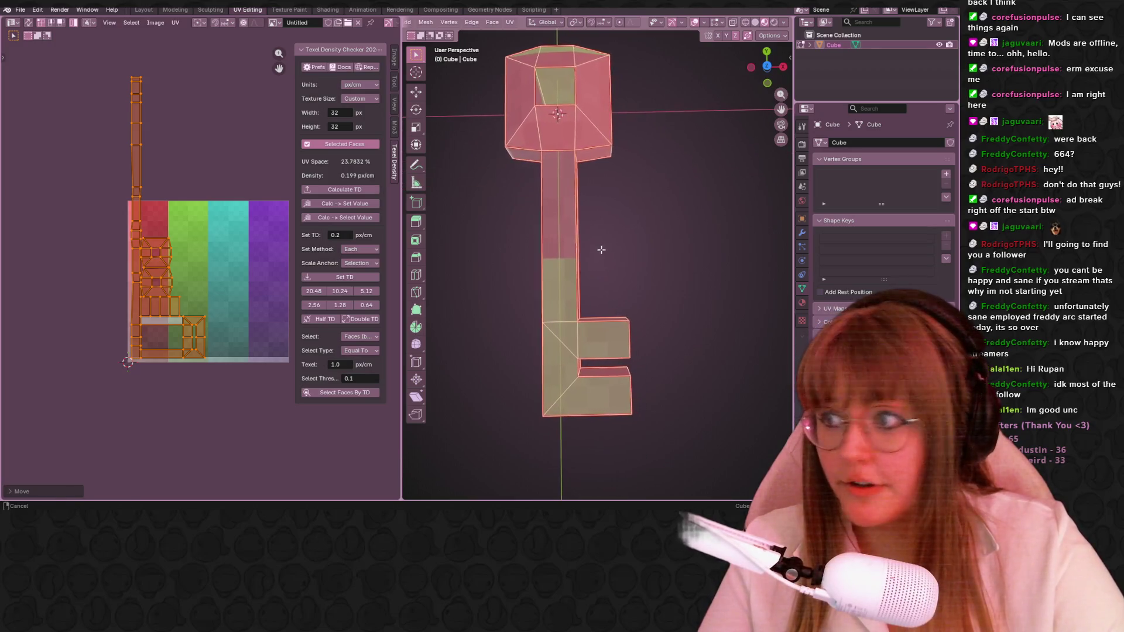
pyautogui.click(602, 250)
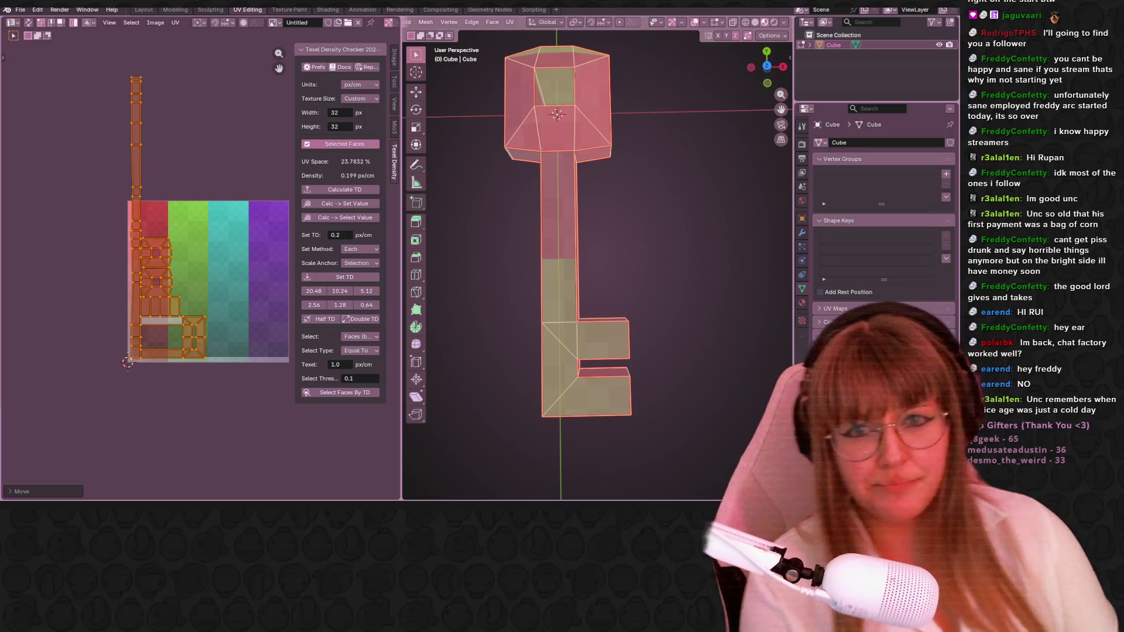
# Toggle see-through display, select all faces and isolate the long vertical UV strip.
pyautogui.click(741, 25)
pyautogui.scroll(5, 474, 21)
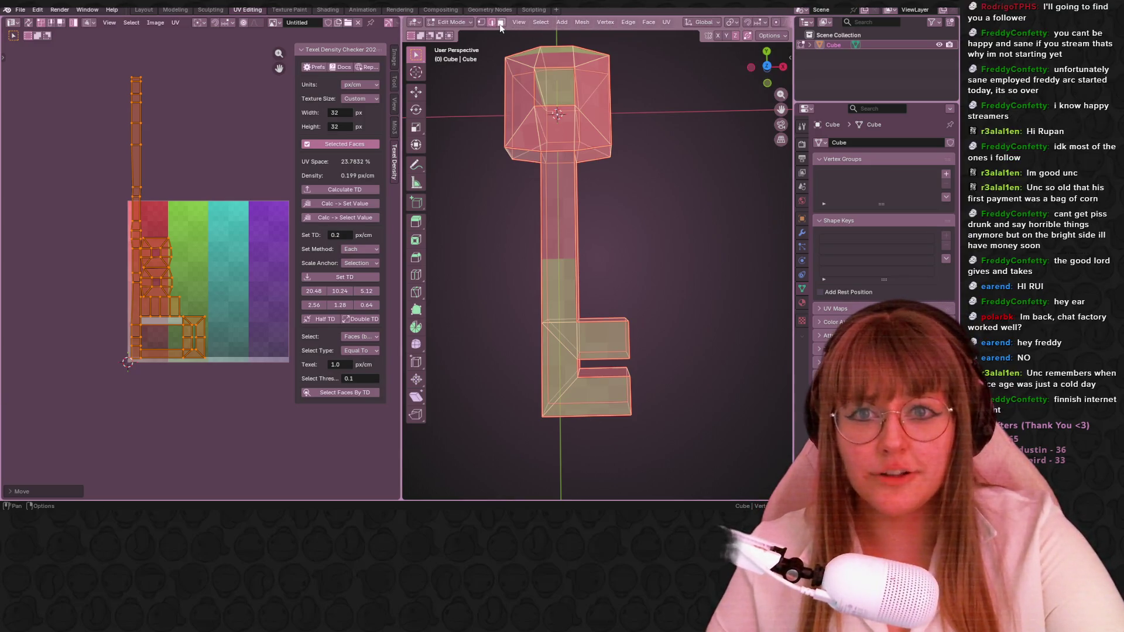
pyautogui.click(501, 25)
pyautogui.moveTo(562, 176)
pyautogui.mouseDown(button='middle')
pyautogui.moveTo(578, 205)
pyautogui.moveTo(633, 181)
pyautogui.moveTo(565, 154)
pyautogui.mouseUp(button='middle')
pyautogui.press('a')
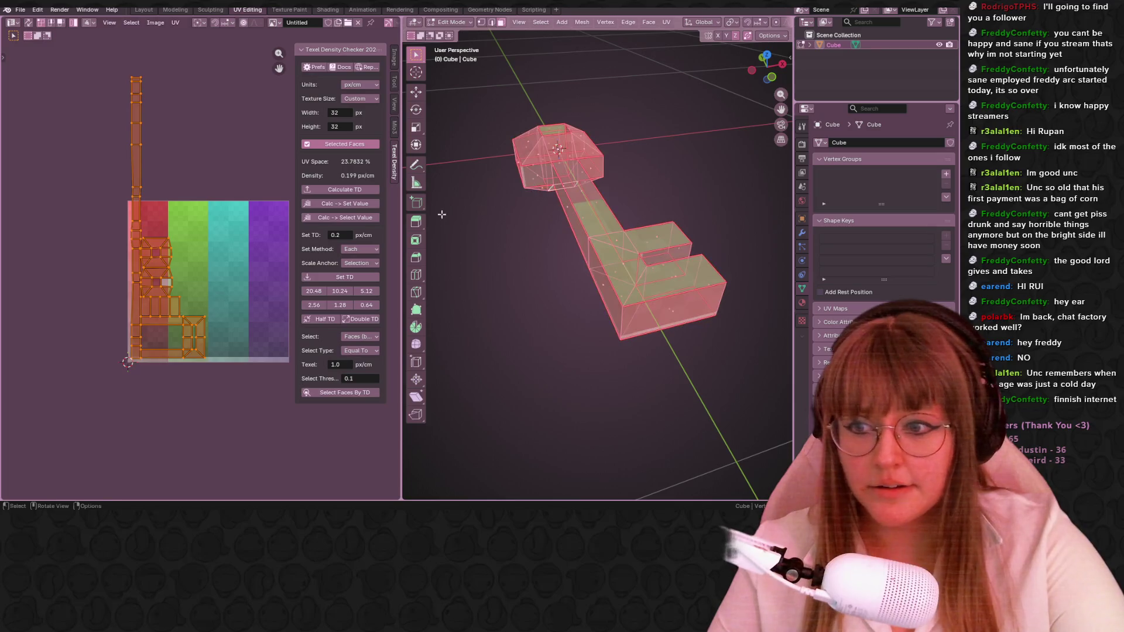
pyautogui.click(136, 154)
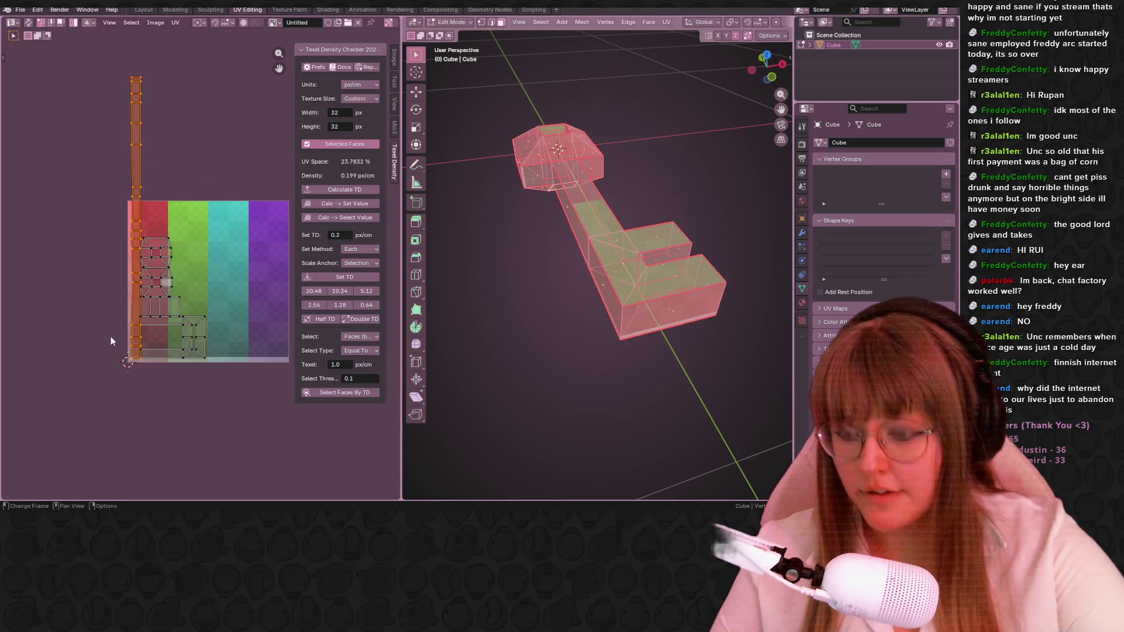
# Move the long UV strip over the purple stripe and shrink it to fit.
pyautogui.moveTo(176, 294); pyautogui.dragTo(127, 307, button='middle')
pyautogui.press('g')
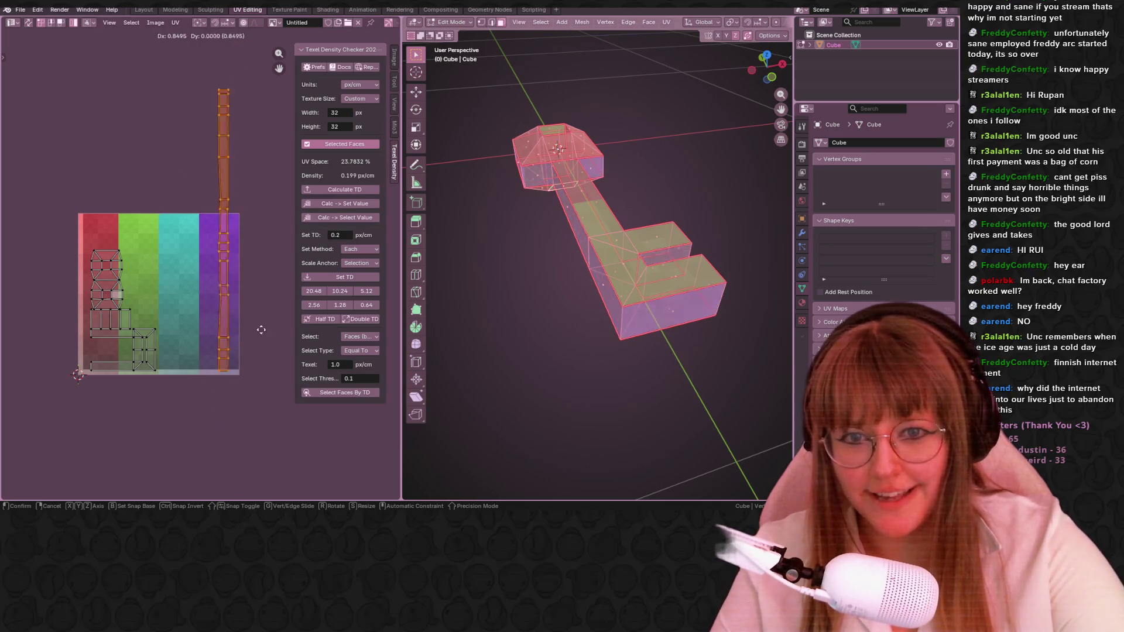
pyautogui.click(253, 277)
pyautogui.press('s')
pyautogui.click(242, 234)
pyautogui.press('g')
pyautogui.click(250, 305)
pyautogui.scroll(3, 250, 305)
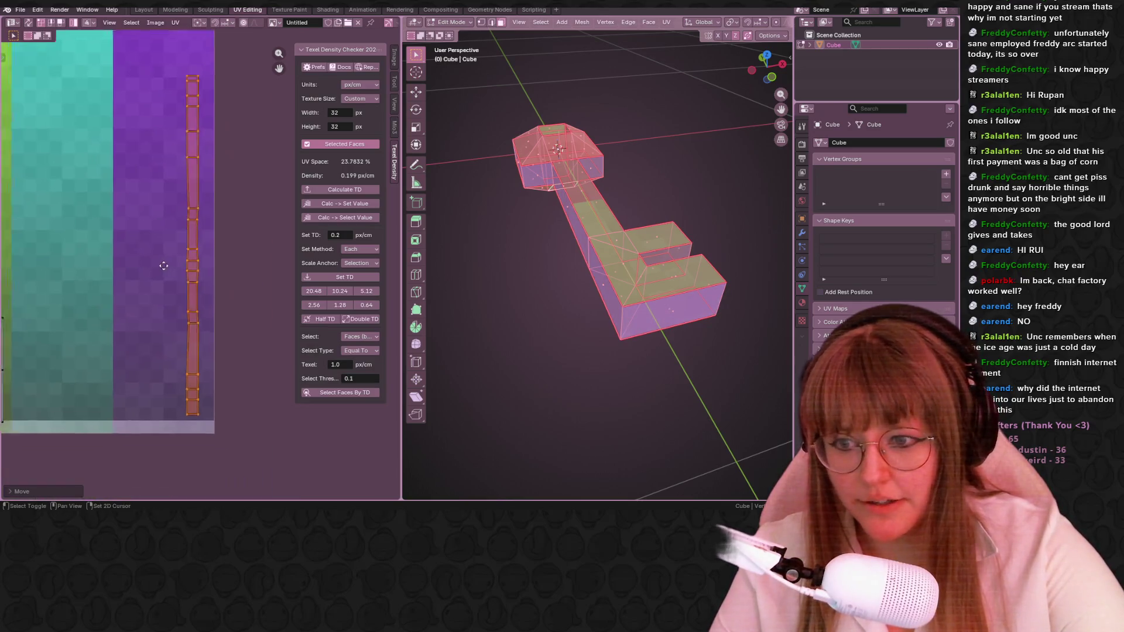
pyautogui.scroll(1, 238, 308)
pyautogui.moveTo(225, 314); pyautogui.dragTo(236, 383, button='middle')
pyautogui.press('s')
pyautogui.click(233, 323)
# Fine-nudge and rescale the strip until its full length sits inside the purple stripe.
pyautogui.press('g')
pyautogui.click(241, 350)
pyautogui.keyDown('shift'); pyautogui.moveTo(239, 349); pyautogui.dragTo(230, 270, button='middle'); pyautogui.keyUp('shift')
pyautogui.press('s')
pyautogui.click(220, 265)
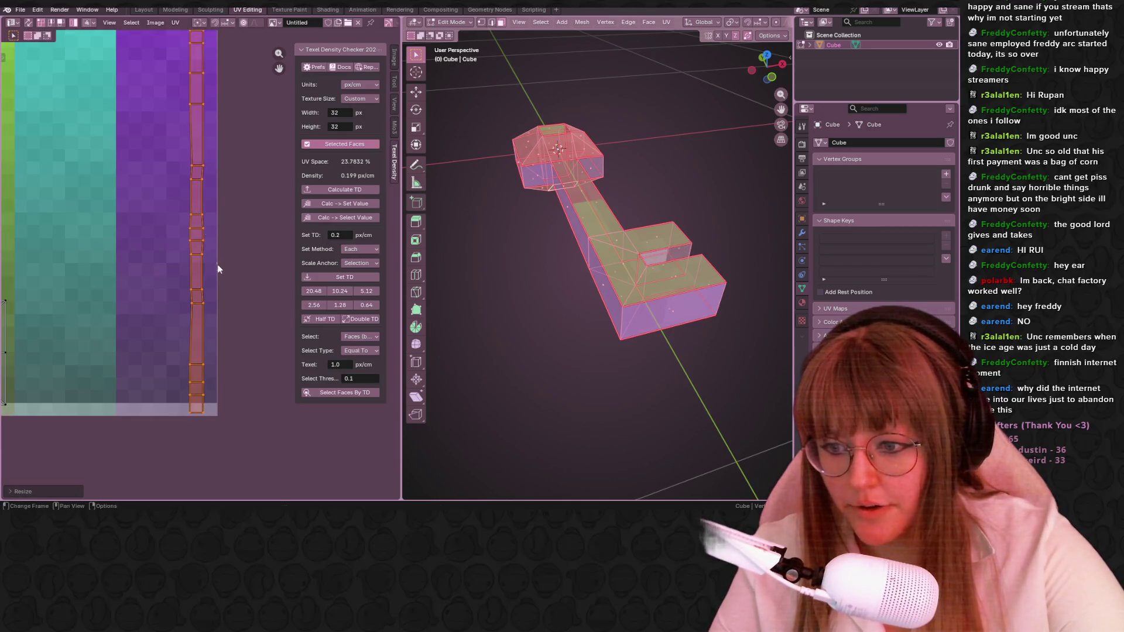
pyautogui.scroll(3, 207, 308)
pyautogui.press('g')
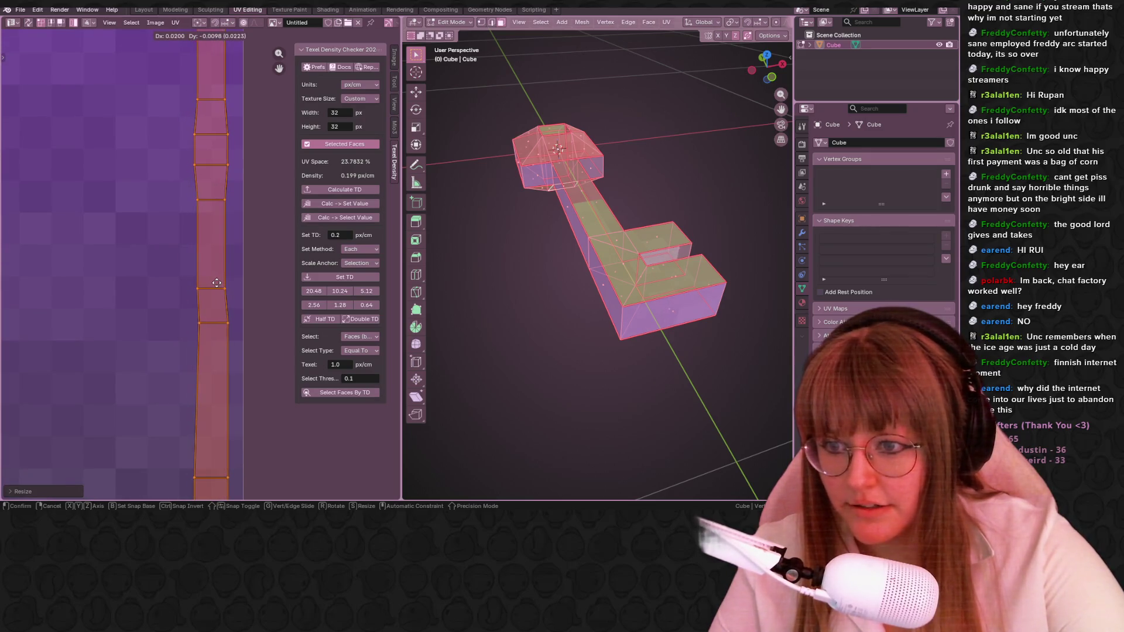
pyautogui.click(216, 294)
pyautogui.moveTo(215, 299); pyautogui.dragTo(210, 373, button='middle')
pyautogui.press('g')
pyautogui.click(205, 349)
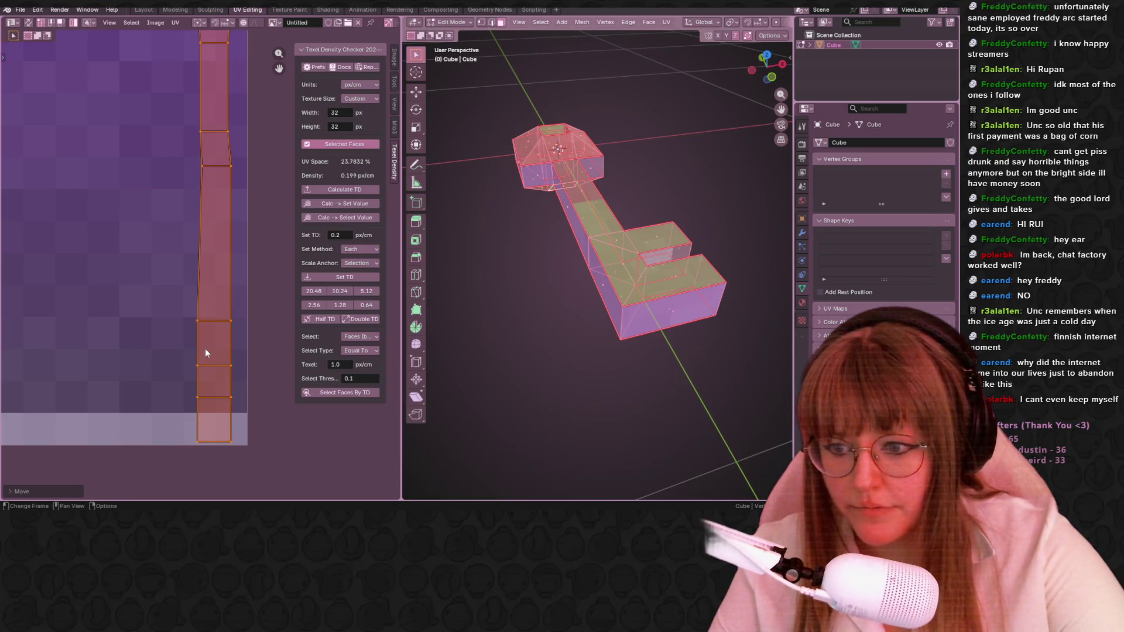
pyautogui.moveTo(205, 350)
pyautogui.mouseDown(button='middle')
pyautogui.moveTo(185, 408)
pyautogui.moveTo(209, 434)
pyautogui.mouseUp(button='middle')
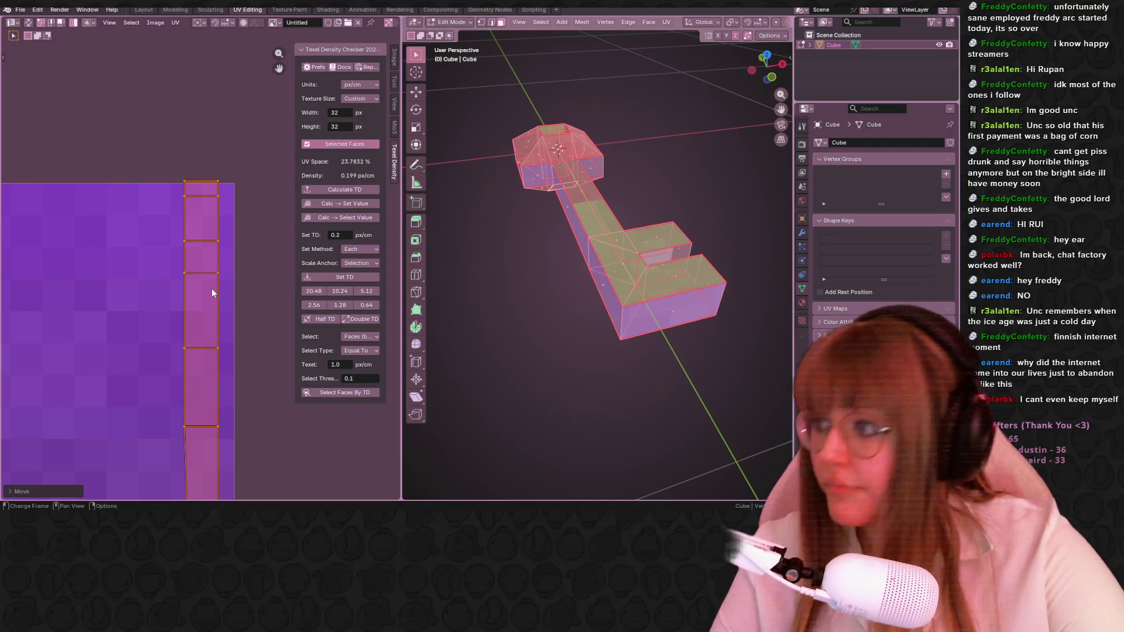
pyautogui.scroll(-1, 212, 288)
pyautogui.press('s')
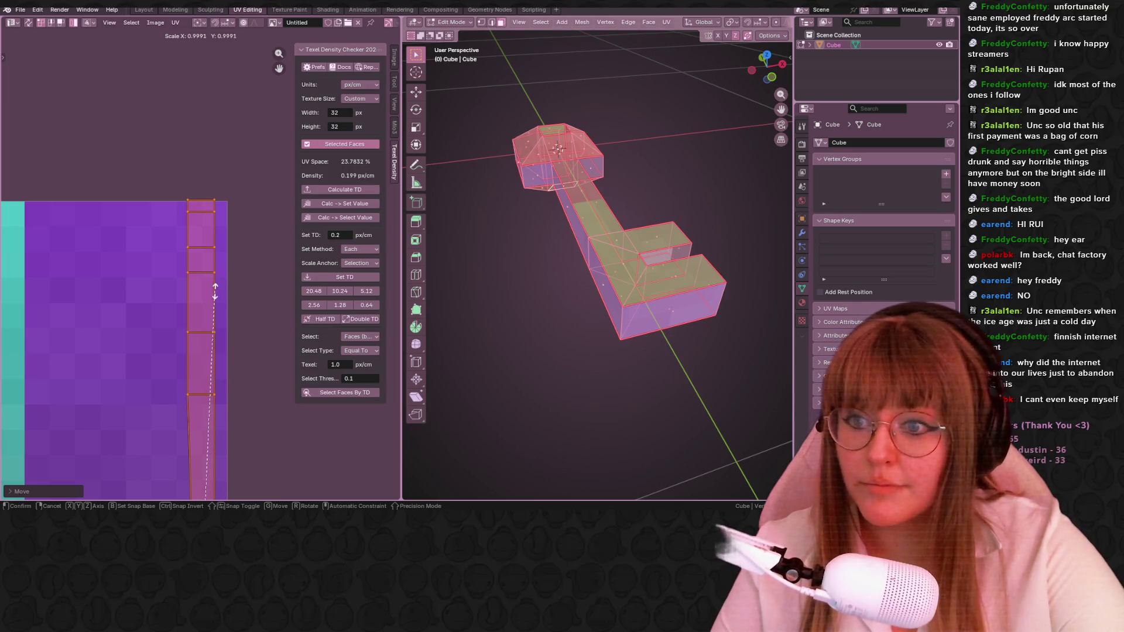
pyautogui.click(209, 305)
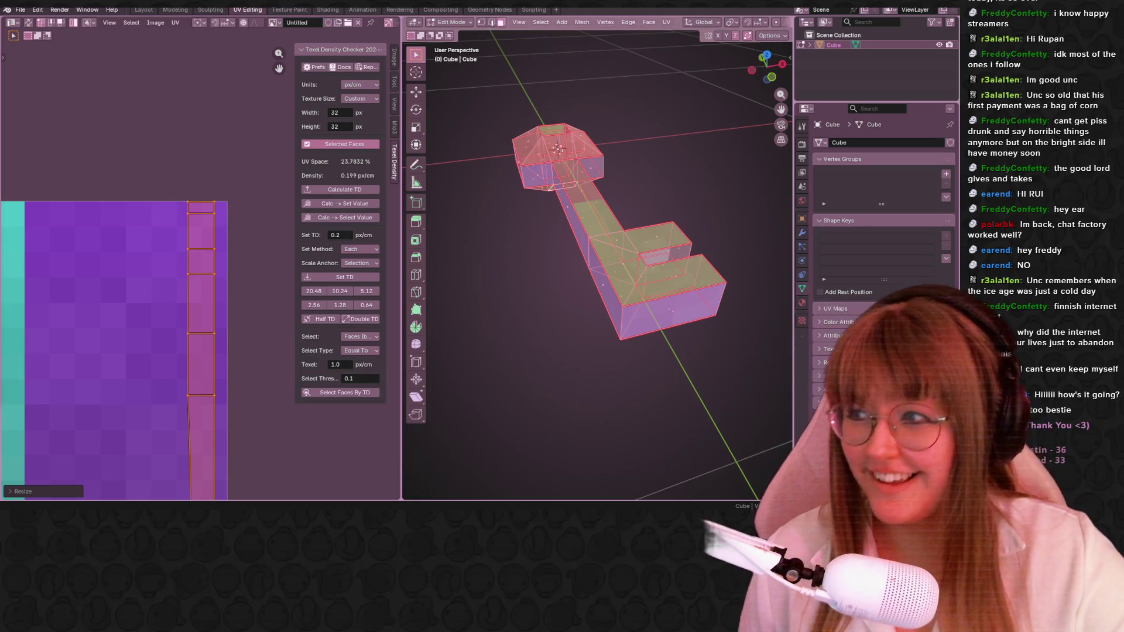
pyautogui.moveTo(466, 155); pyautogui.dragTo(587, 184, button='middle')
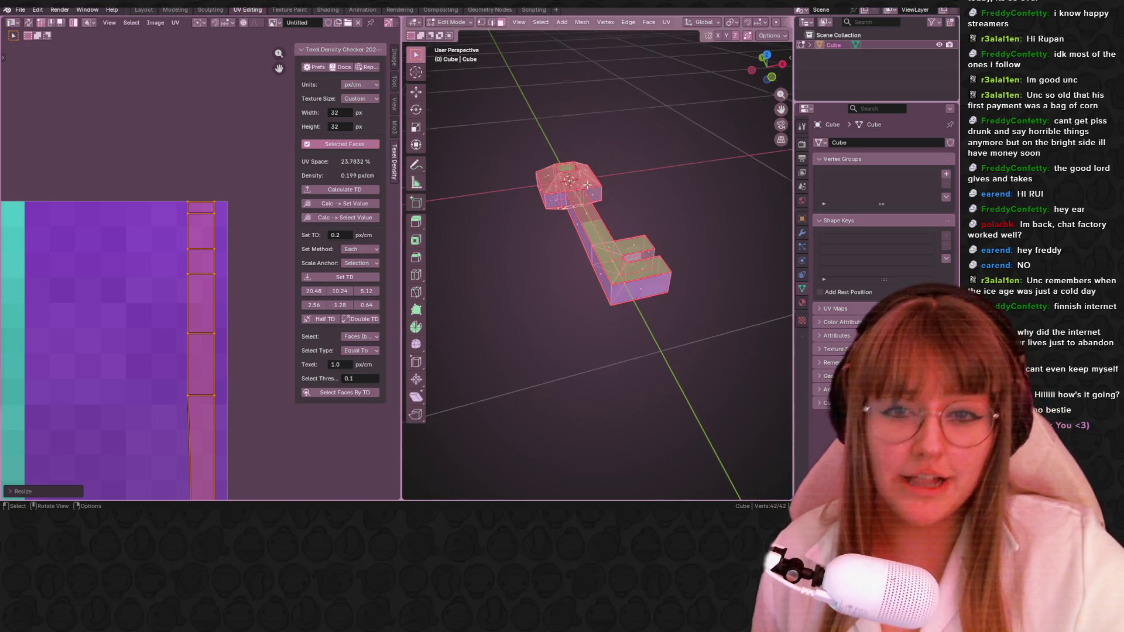
pyautogui.scroll(-3, 263, 230)
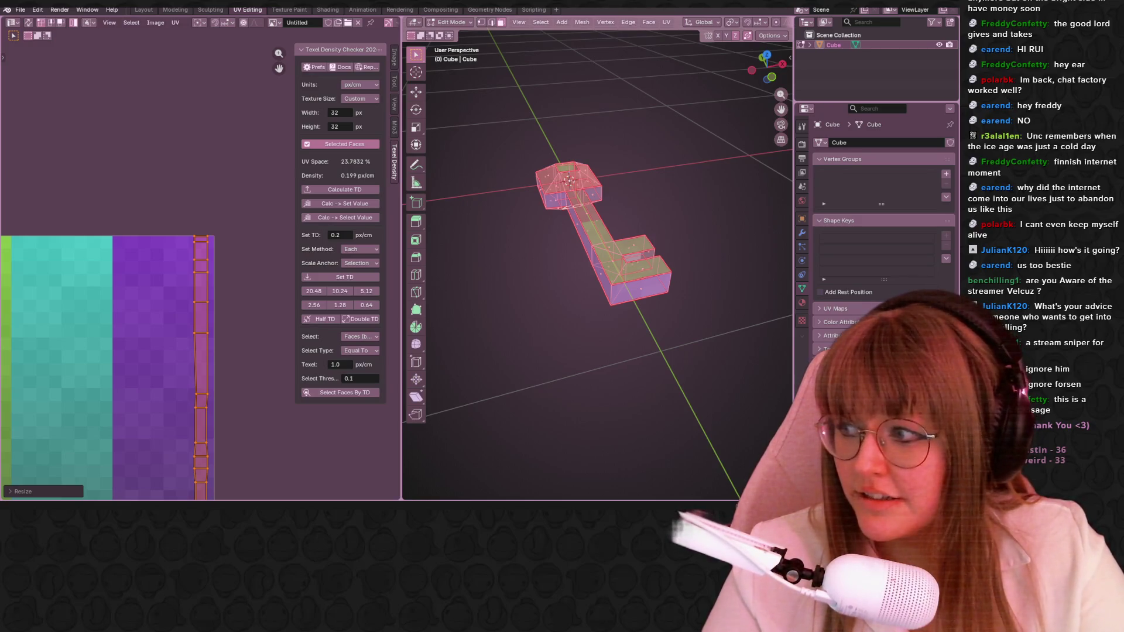
# Bring the Chrome window with the Twitch channel over the Blender workspace.
pyautogui.hotkey('alt', 'Tab')
pyautogui.moveTo(263, 66); pyautogui.dragTo(440, 33)
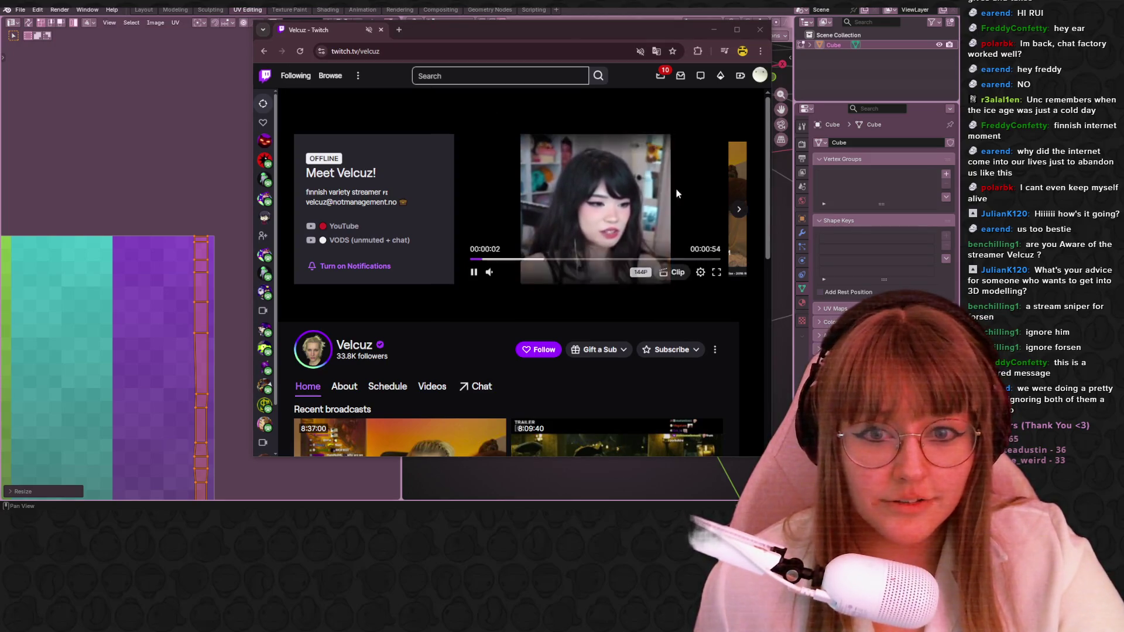
# Maximize Chrome, pick the next recent broadcast and seek about two and a half hours in.
pyautogui.click(474, 271)
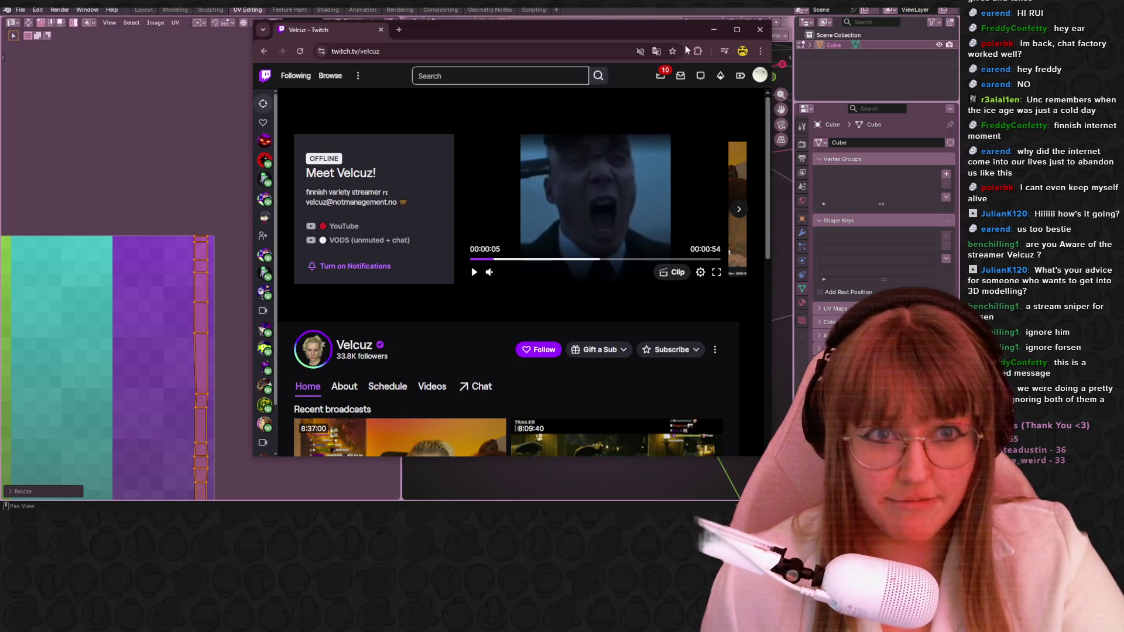
pyautogui.click(738, 29)
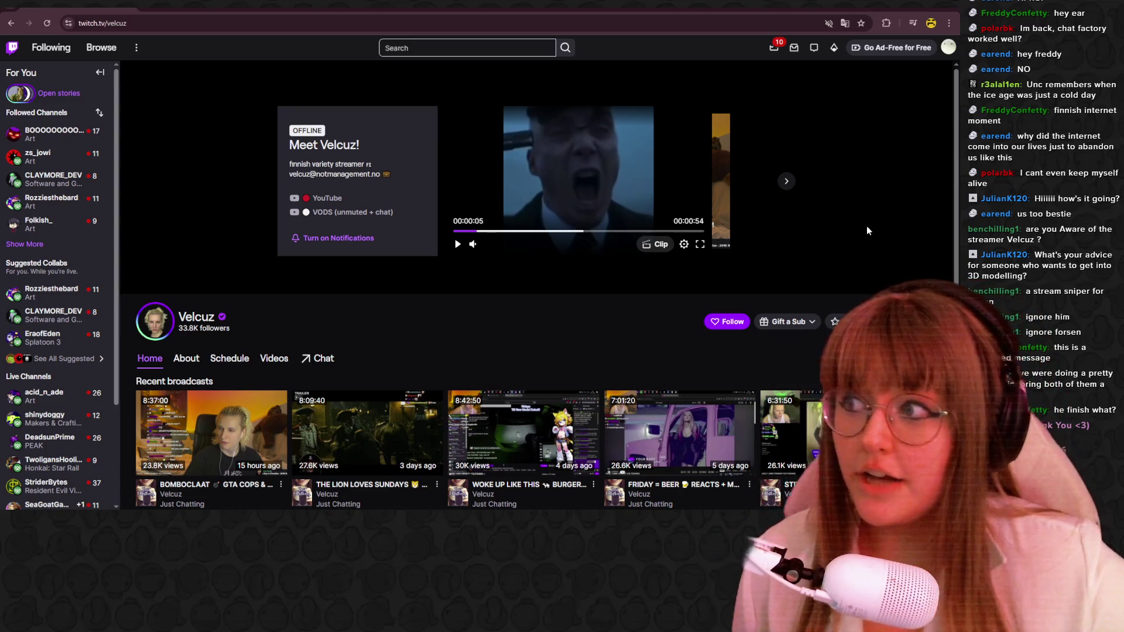
pyautogui.click(787, 182)
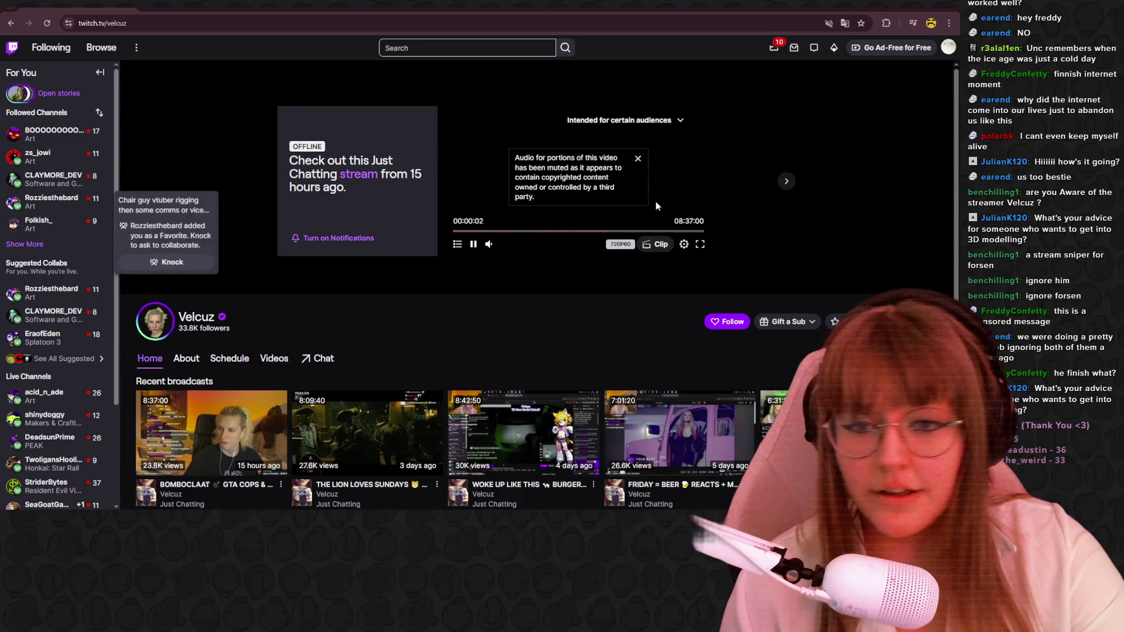
pyautogui.click(639, 159)
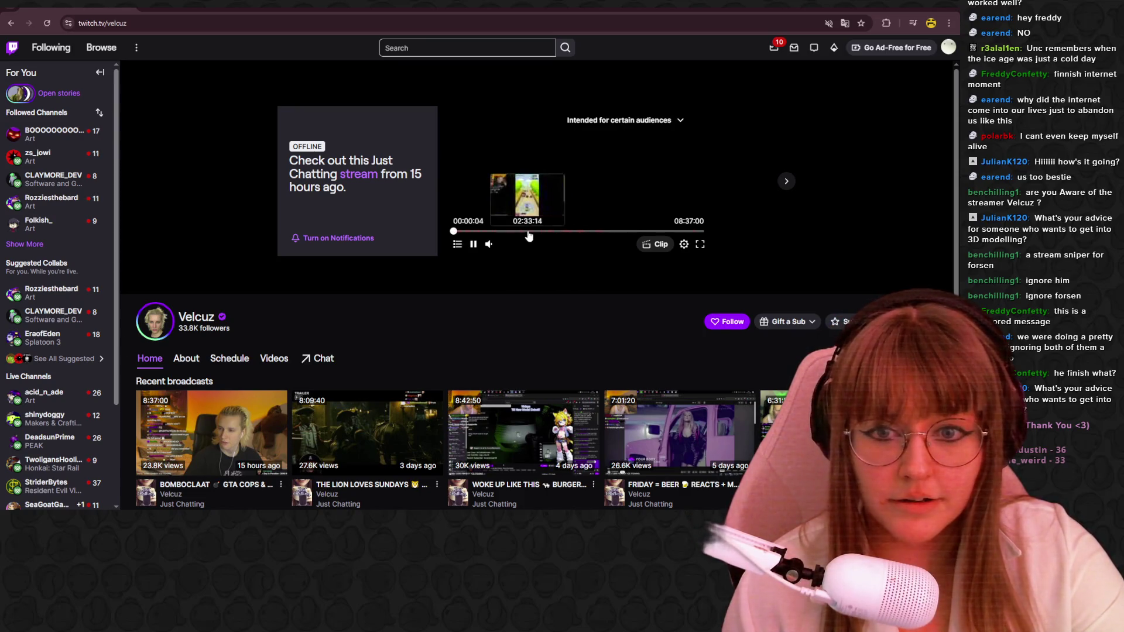
pyautogui.click(527, 232)
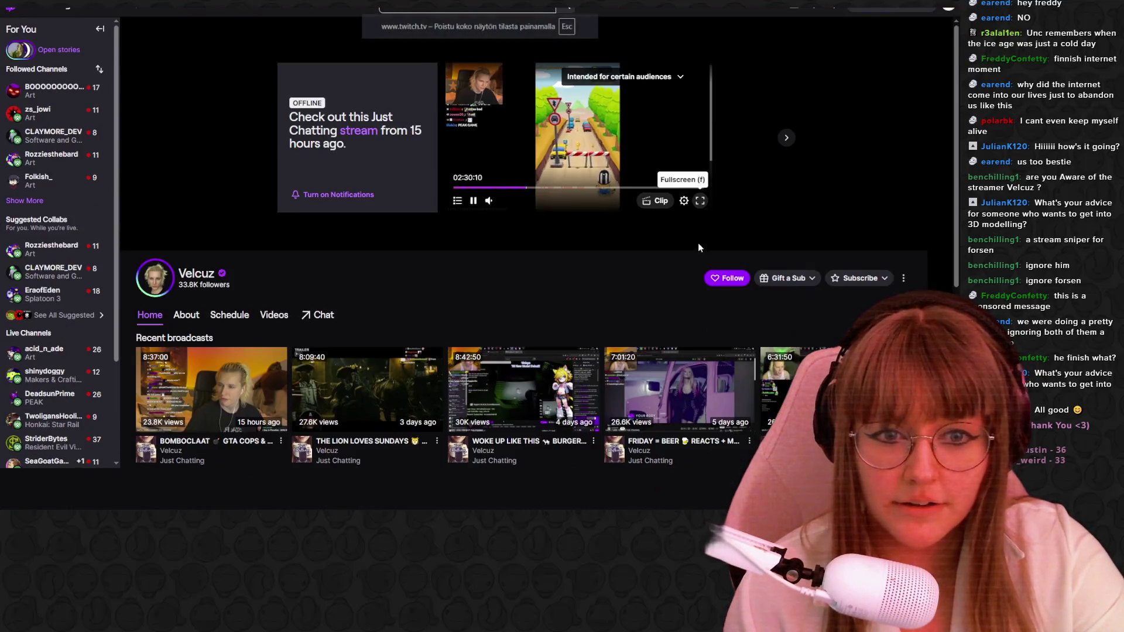
# View the broadcast fullscreen, leave it, pause at 02:30:21 and return to Blender.
pyautogui.click(699, 243)
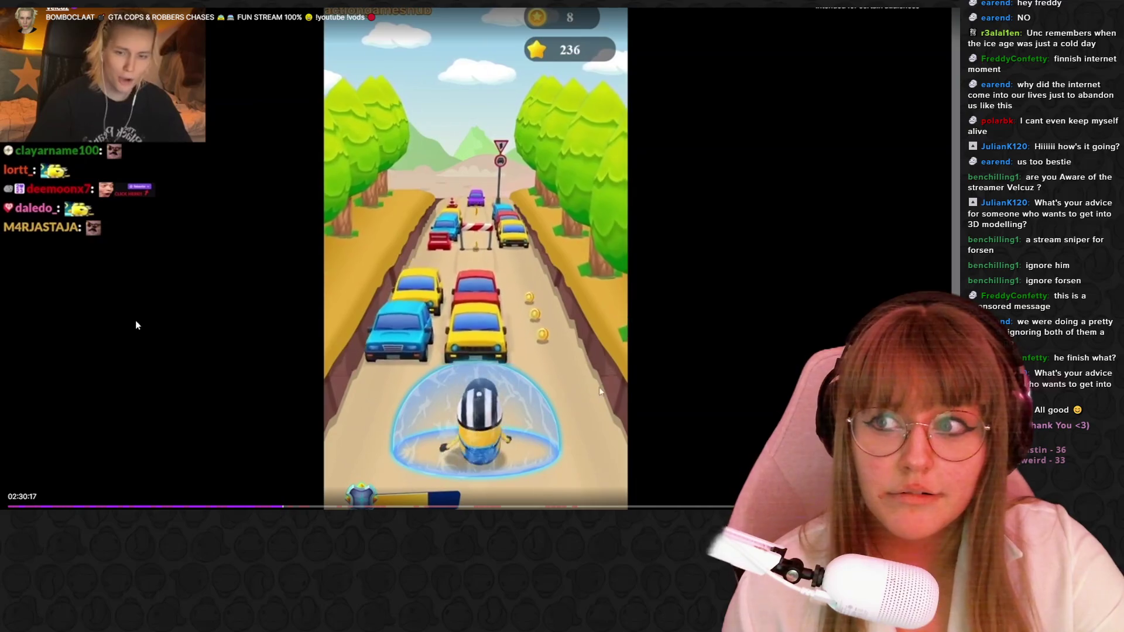
pyautogui.press('Escape')
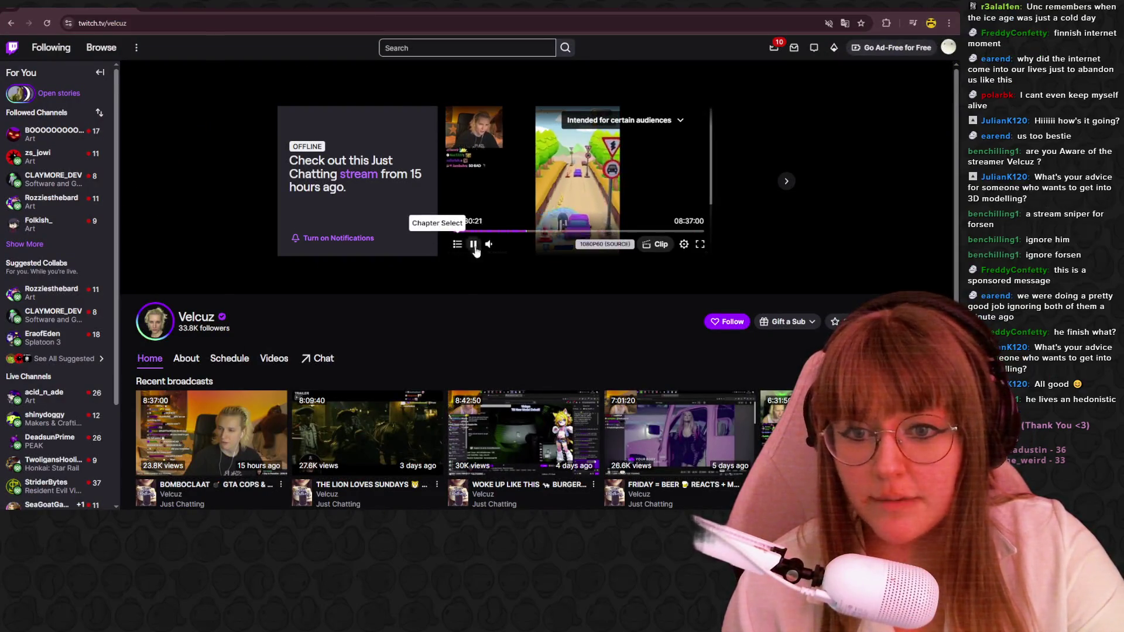
pyautogui.click(473, 245)
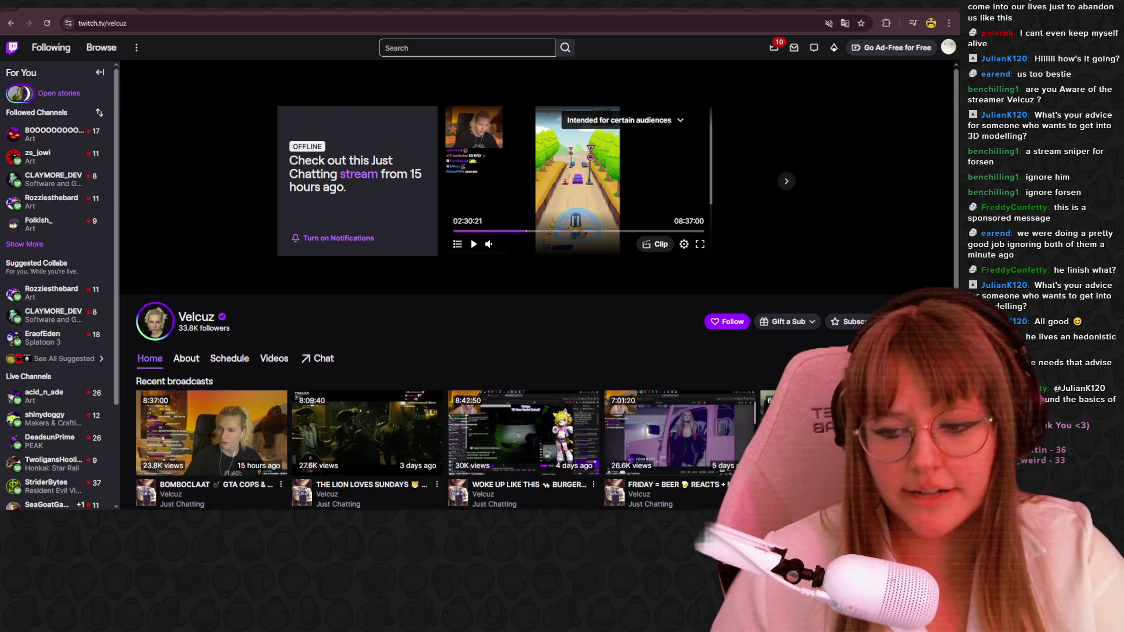
pyautogui.hotkey('alt', 'Tab')
pyautogui.moveTo(606, 351); pyautogui.dragTo(654, 345, button='middle')
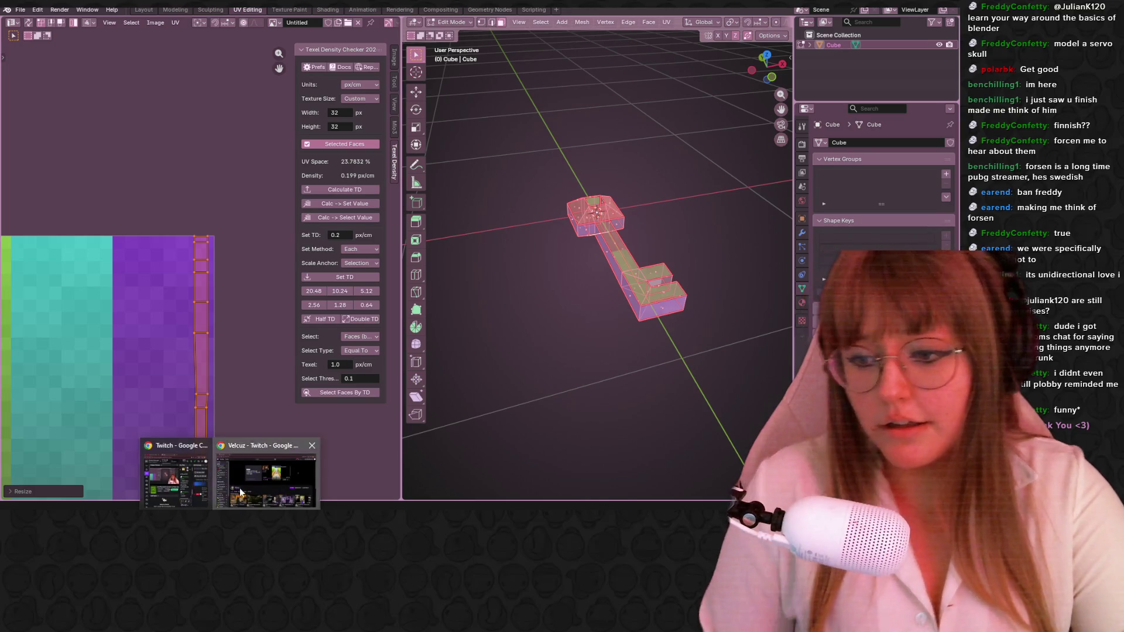
pyautogui.click(267, 474)
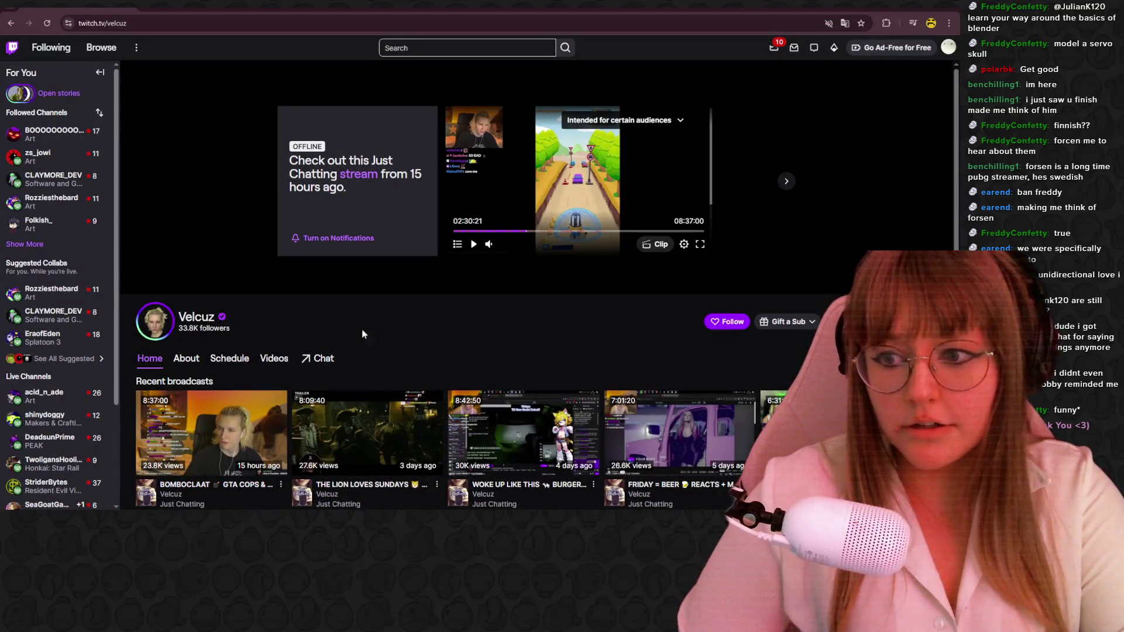
pyautogui.scroll(-2, 464, 313)
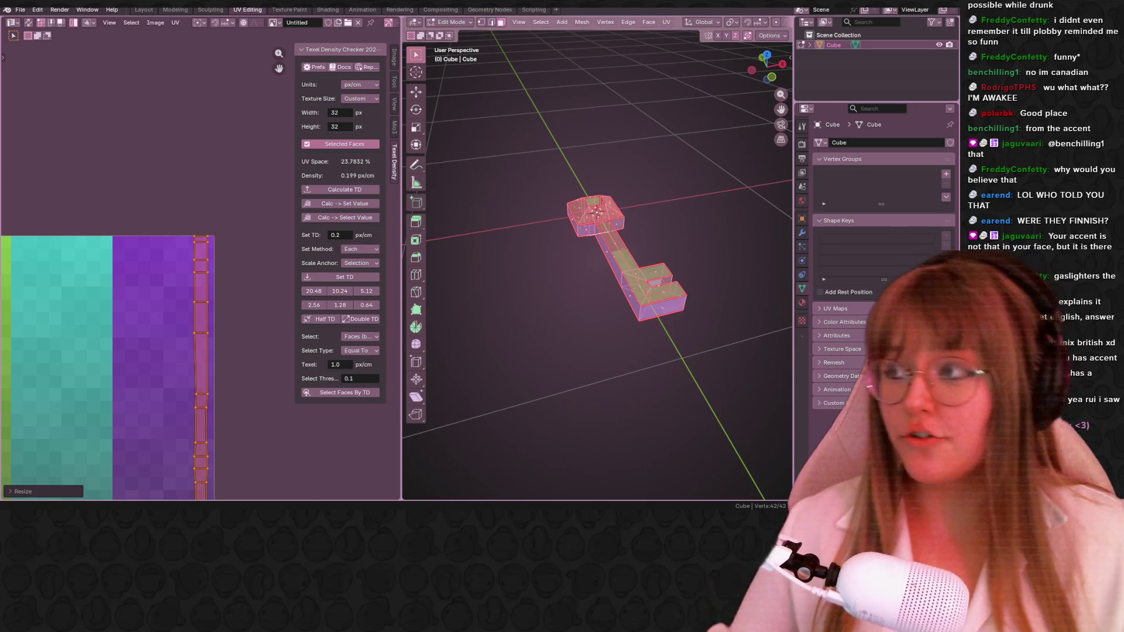
pyautogui.scroll(-1, 183, 229)
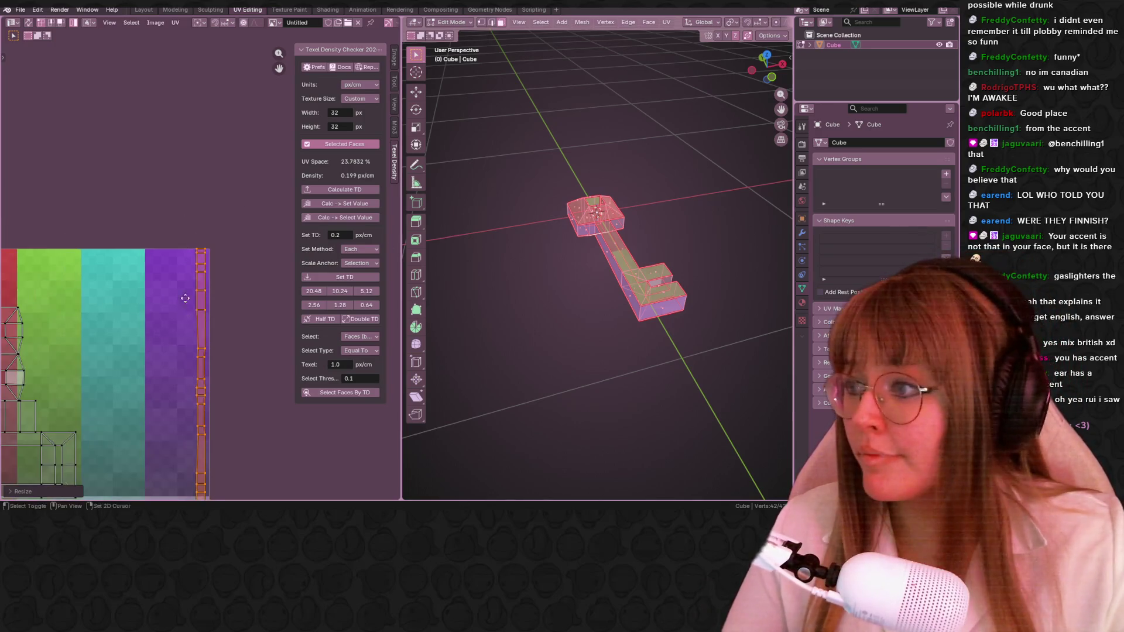
pyautogui.scroll(-1, 245, 184)
# Select the key head's UV island and drop it onto the purple strip.
pyautogui.click(112, 197)
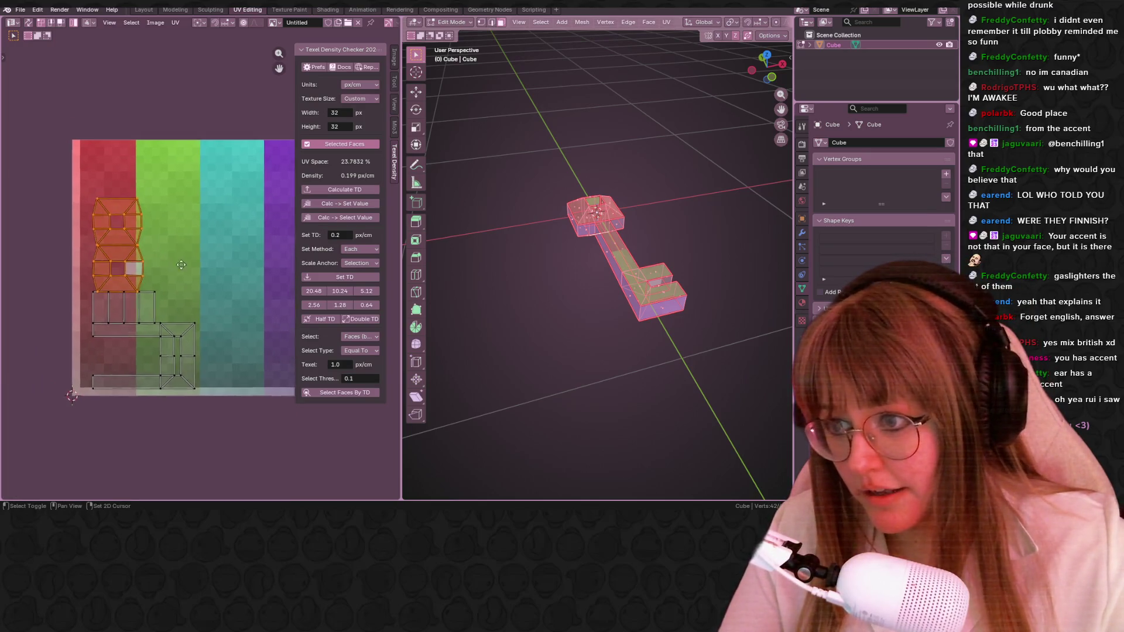
pyautogui.moveTo(112, 197); pyautogui.dragTo(68, 271, button='middle')
pyautogui.press('g')
pyautogui.click(230, 198)
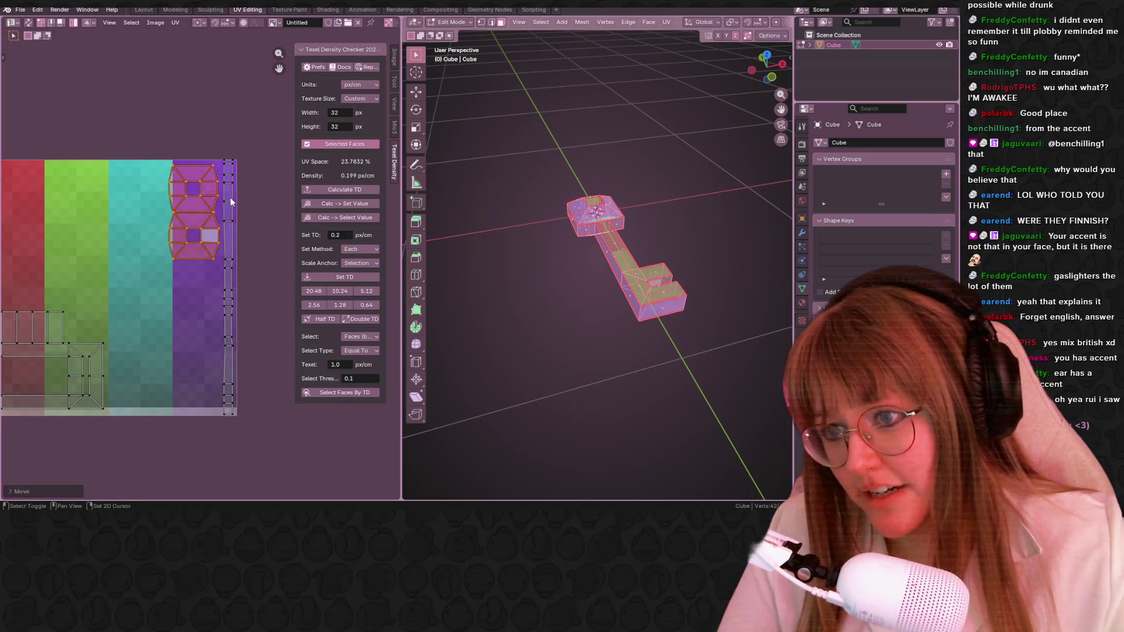
pyautogui.scroll(2, 230, 195)
# Readjust the head island on the purple strip, undoing the last nudge so it sits slightly left.
pyautogui.moveTo(226, 191); pyautogui.dragTo(193, 225, button='middle')
pyautogui.press('g')
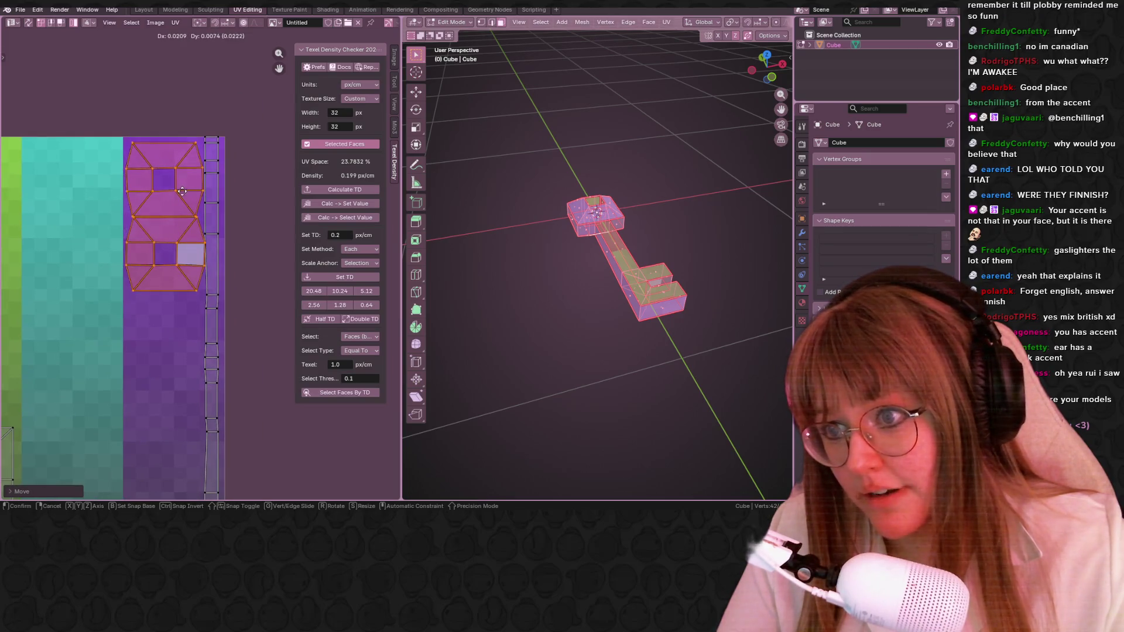
pyautogui.click(182, 193)
pyautogui.scroll(2, 193, 212)
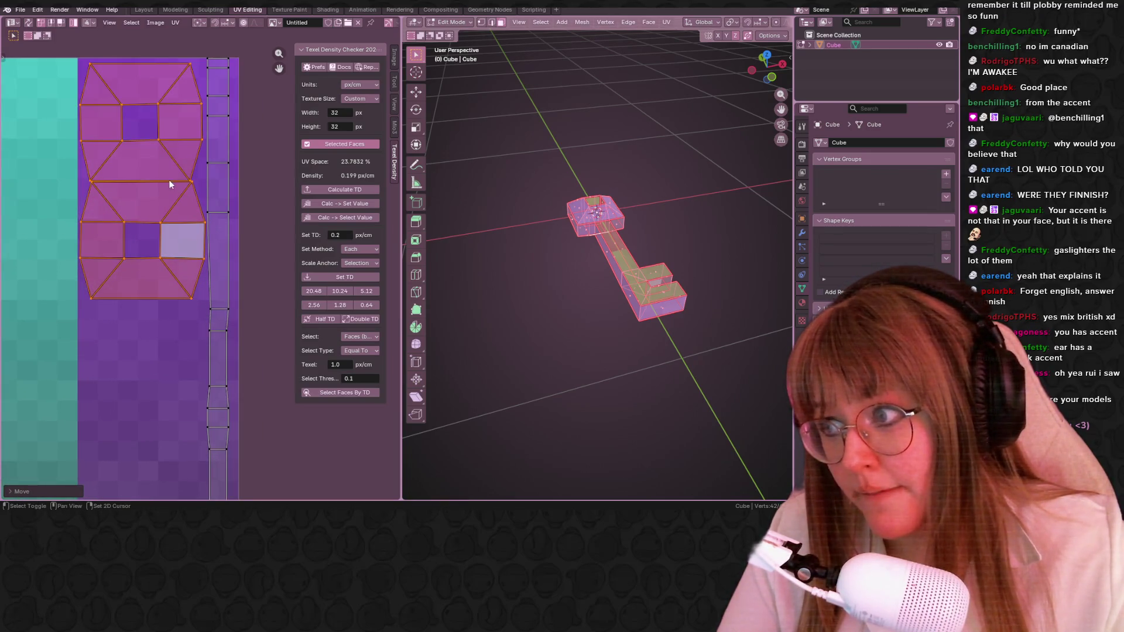
pyautogui.moveTo(169, 184); pyautogui.dragTo(206, 238, button='middle')
pyautogui.hotkey('ctrl', 'z')
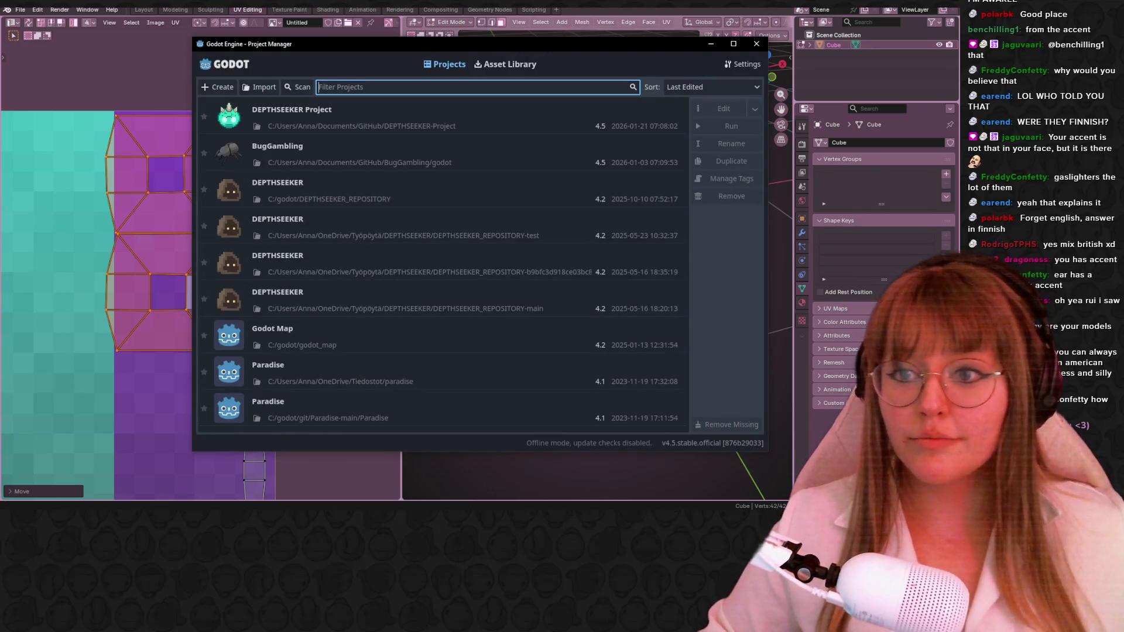
# Open the DEPTHSEEKER Project from the Godot Project Manager.
pyautogui.click(415, 120)
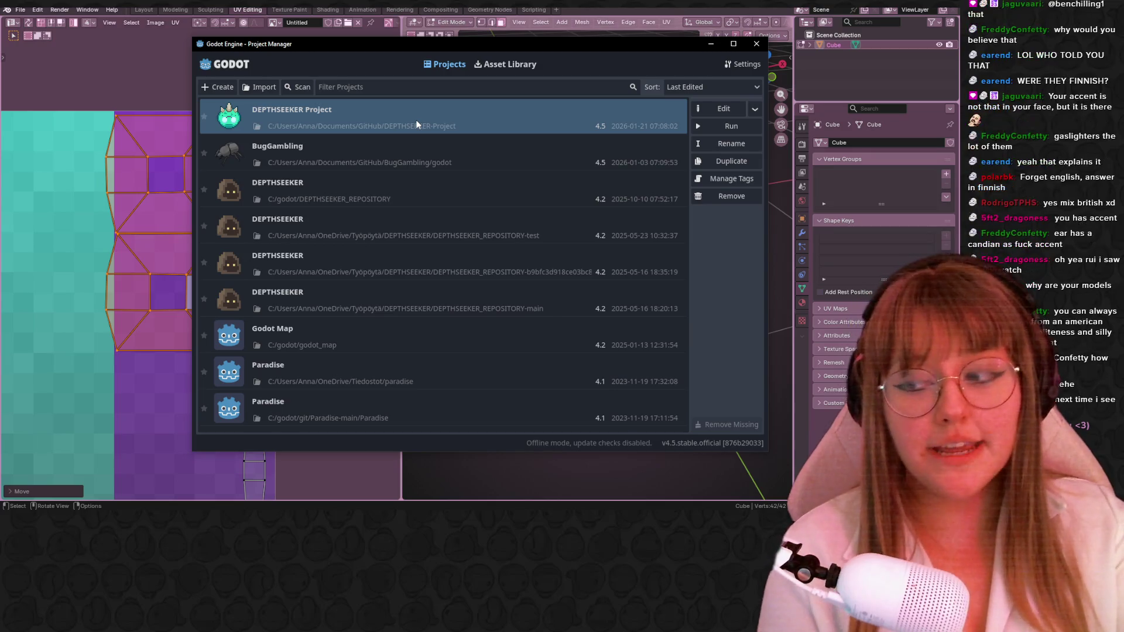
pyautogui.doubleClick(415, 119)
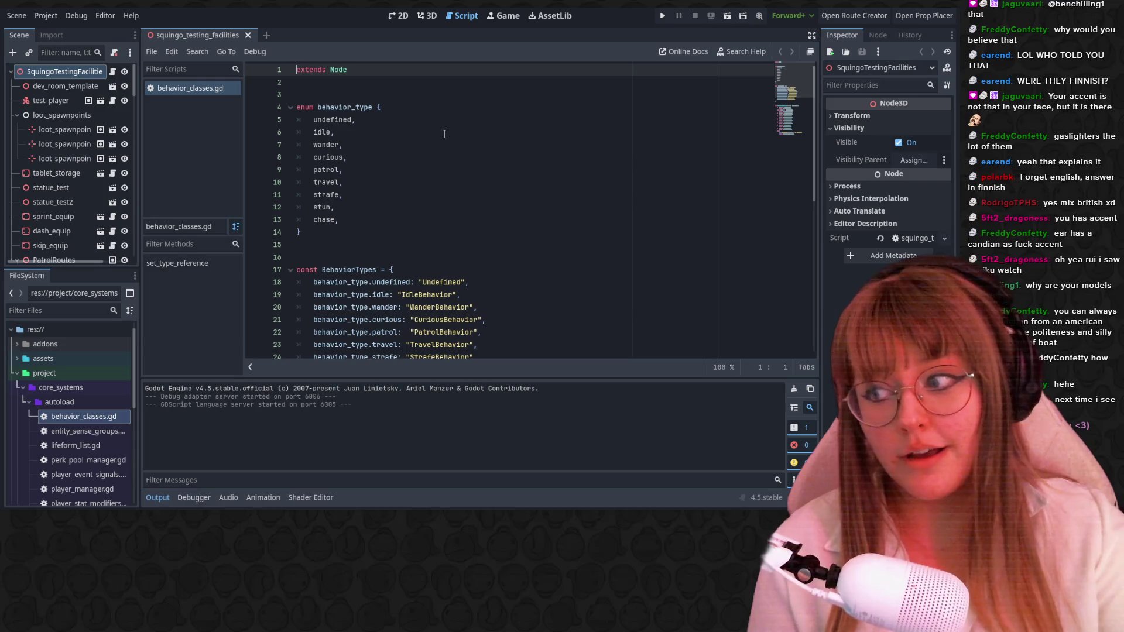
# Run the DEPTHSEEKER project, pause and continue the game.
pyautogui.click(667, 20)
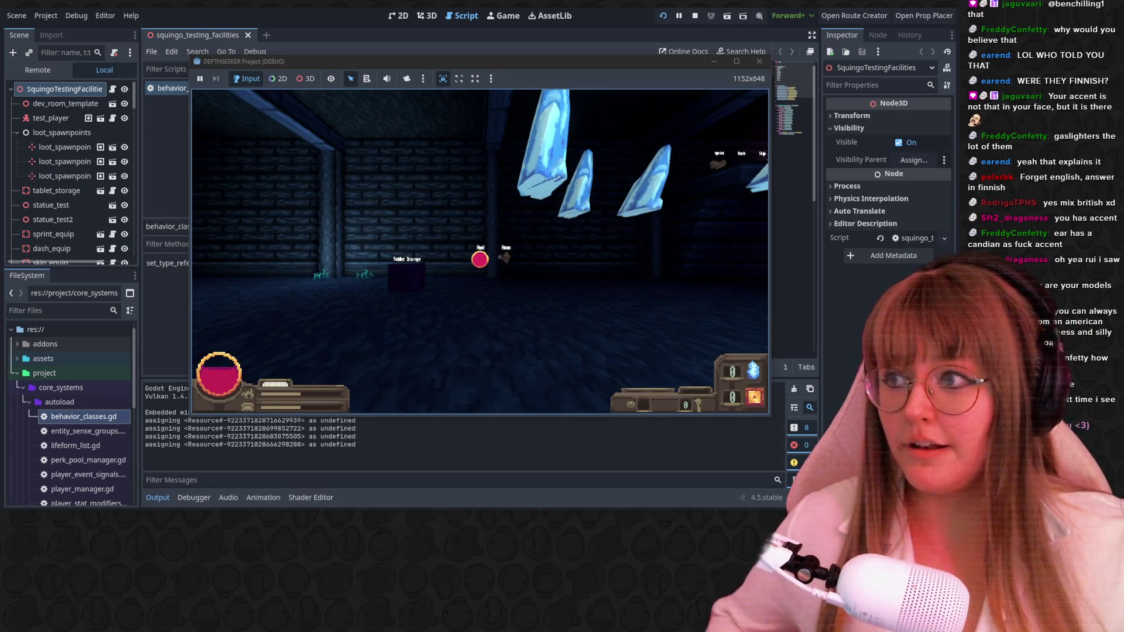
pyautogui.press('Escape')
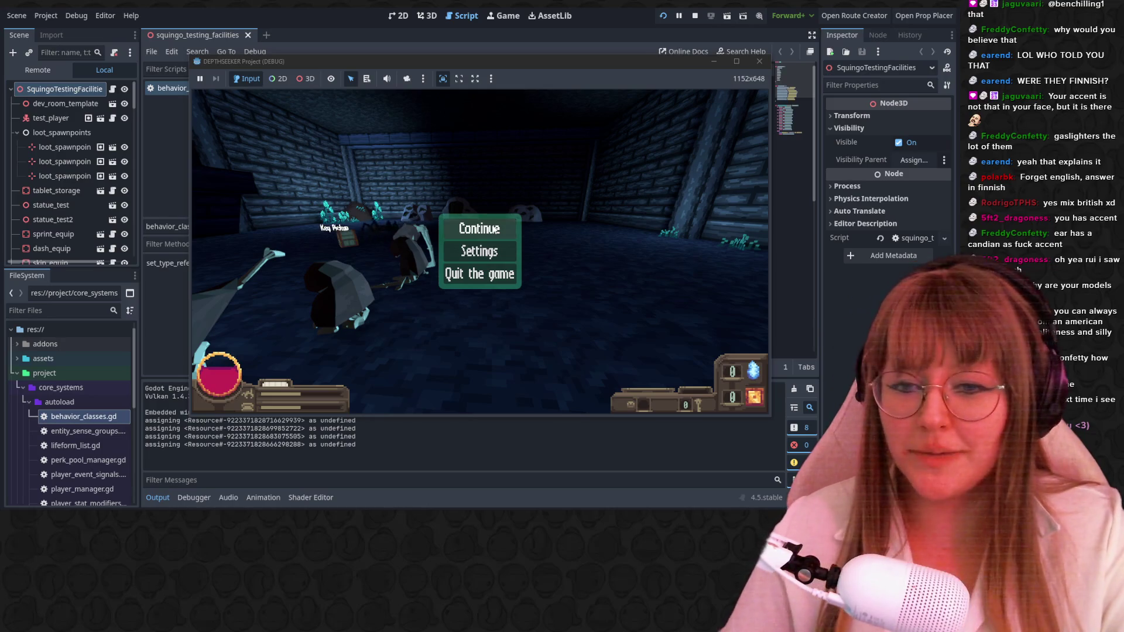
pyautogui.click(478, 229)
# Walk forward through the plant, statue and crystal rooms to the rock cluster and interact with it.
pyautogui.press('w')
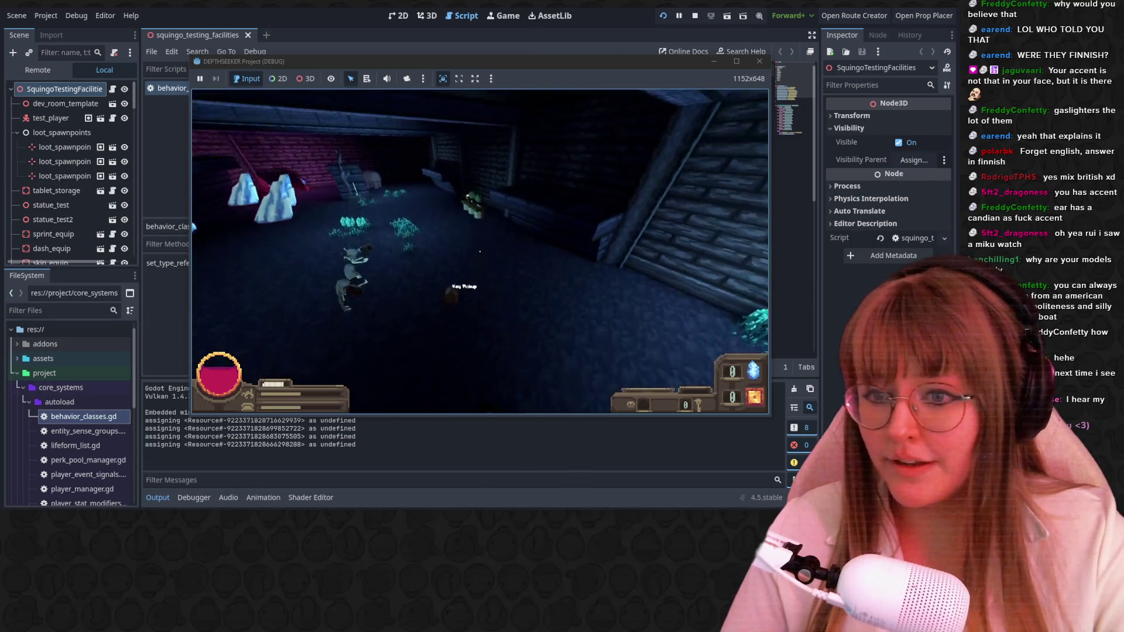
pyautogui.press('w')
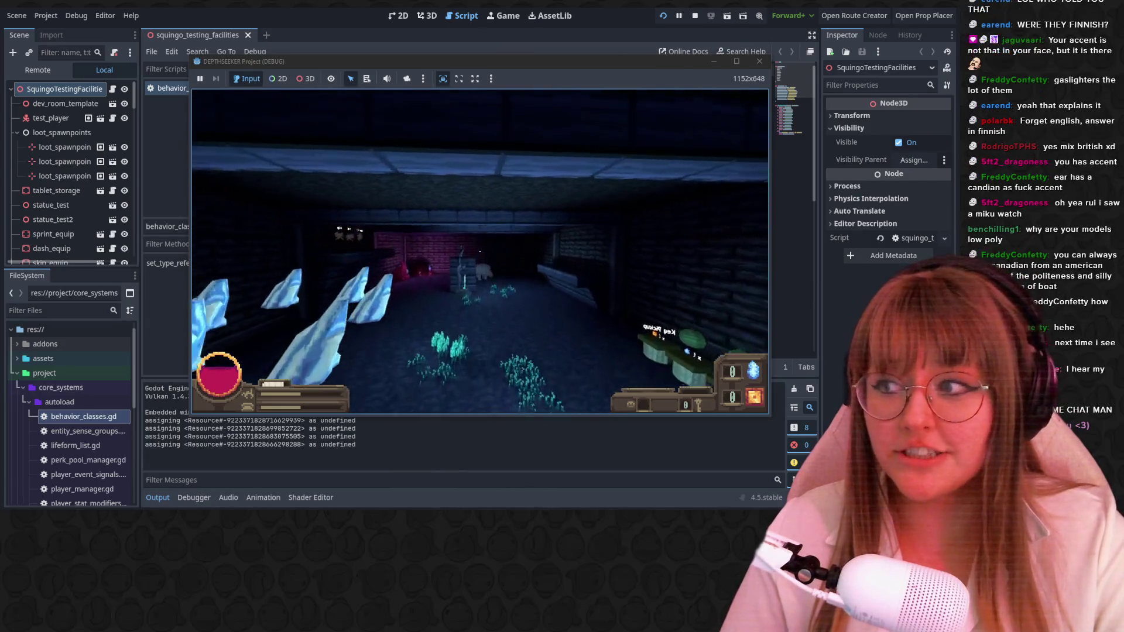
pyautogui.press('w')
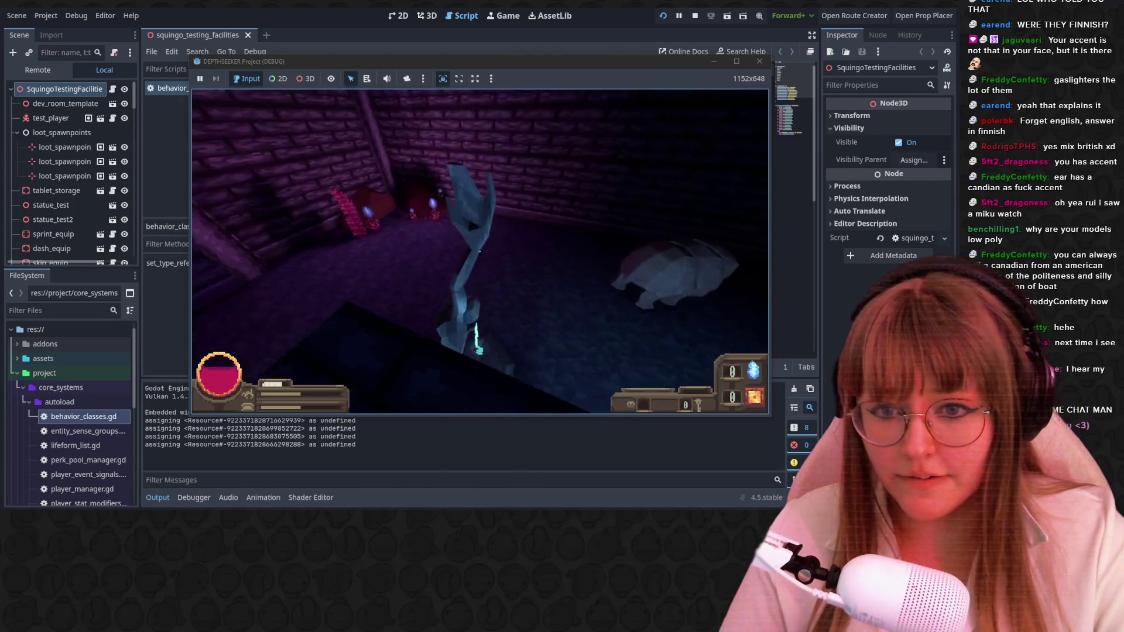
pyautogui.press('w')
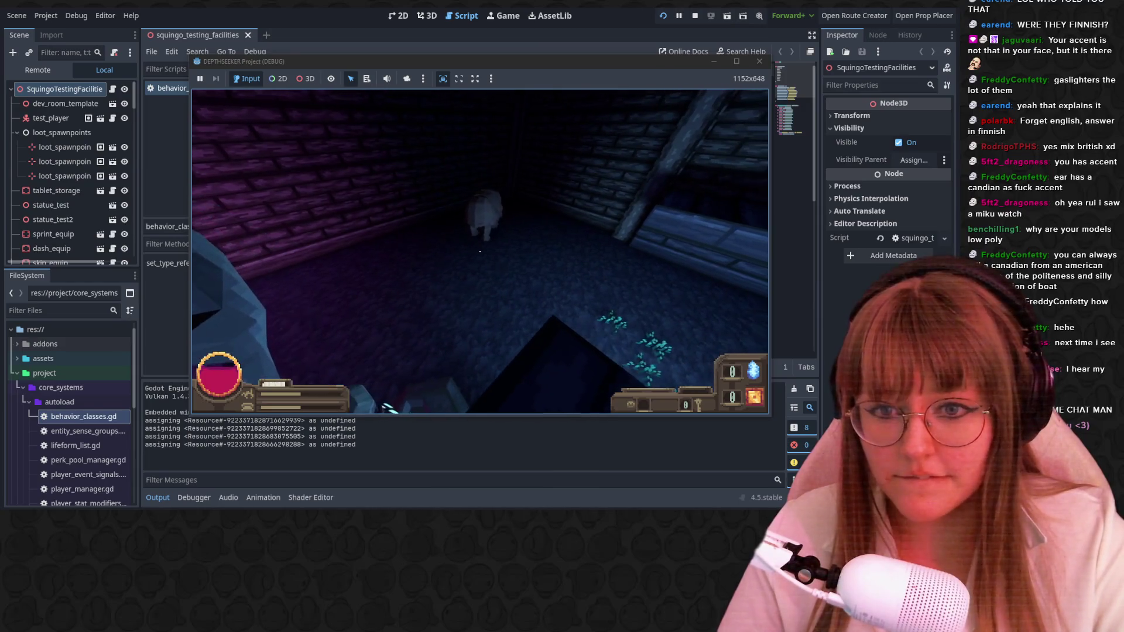
pyautogui.press('w')
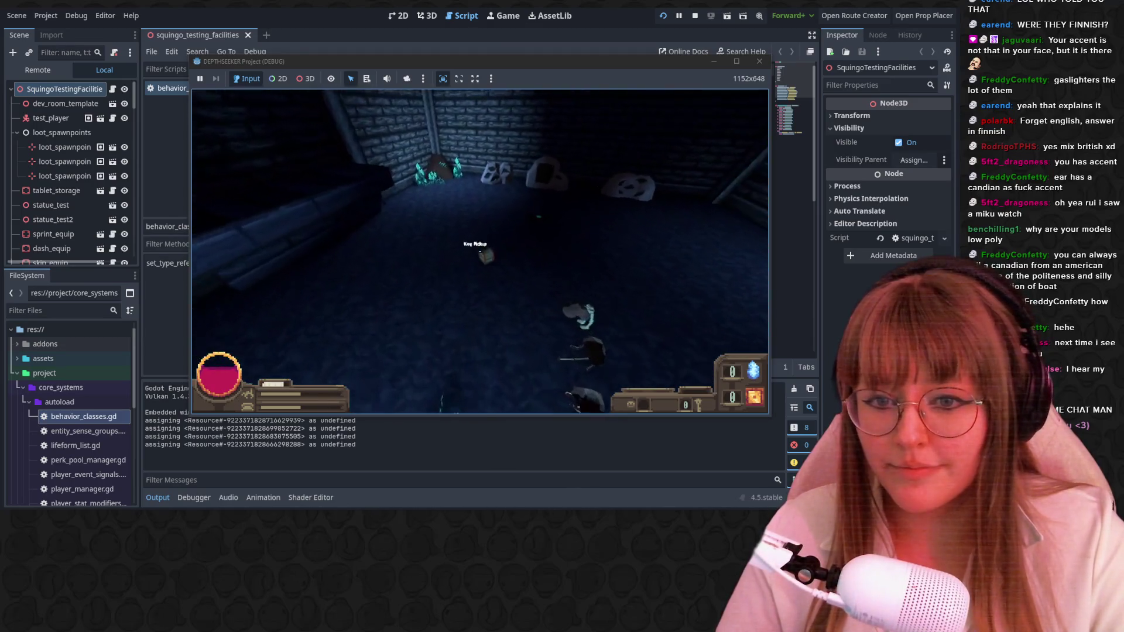
pyautogui.press('w')
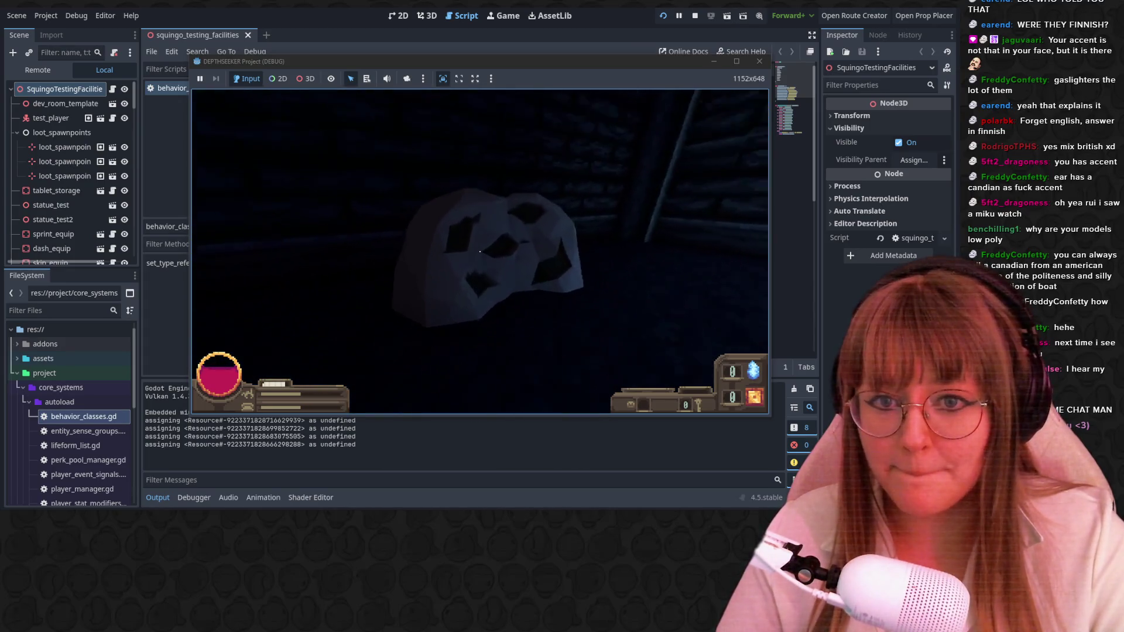
pyautogui.press('e')
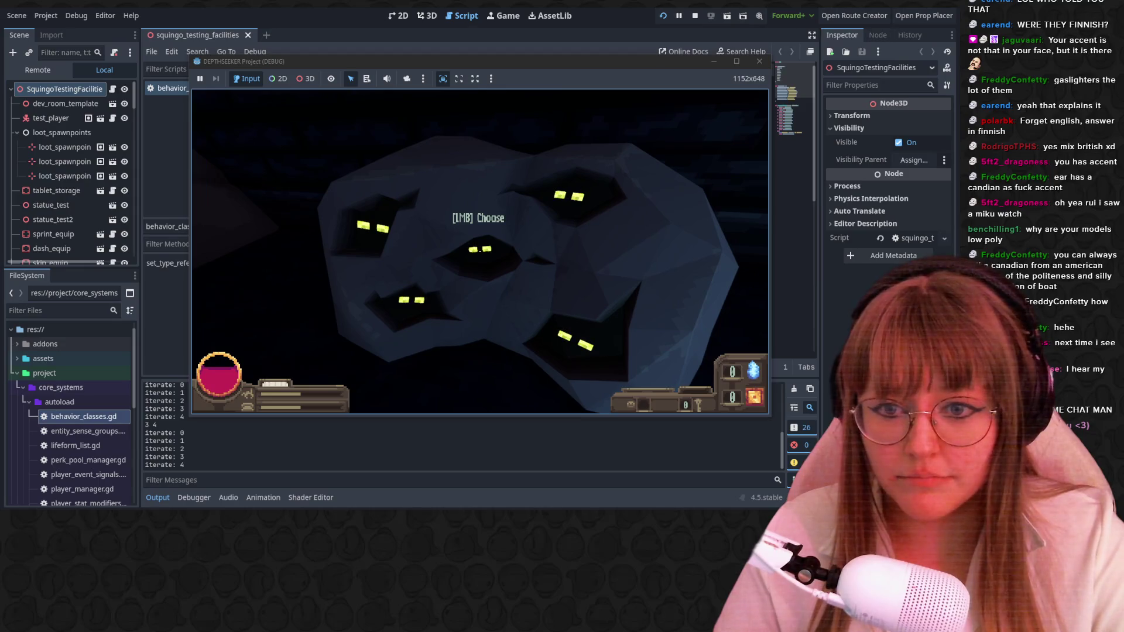
# Choose the rock's option so it prints yay!, then quit the game test.
pyautogui.click(480, 251)
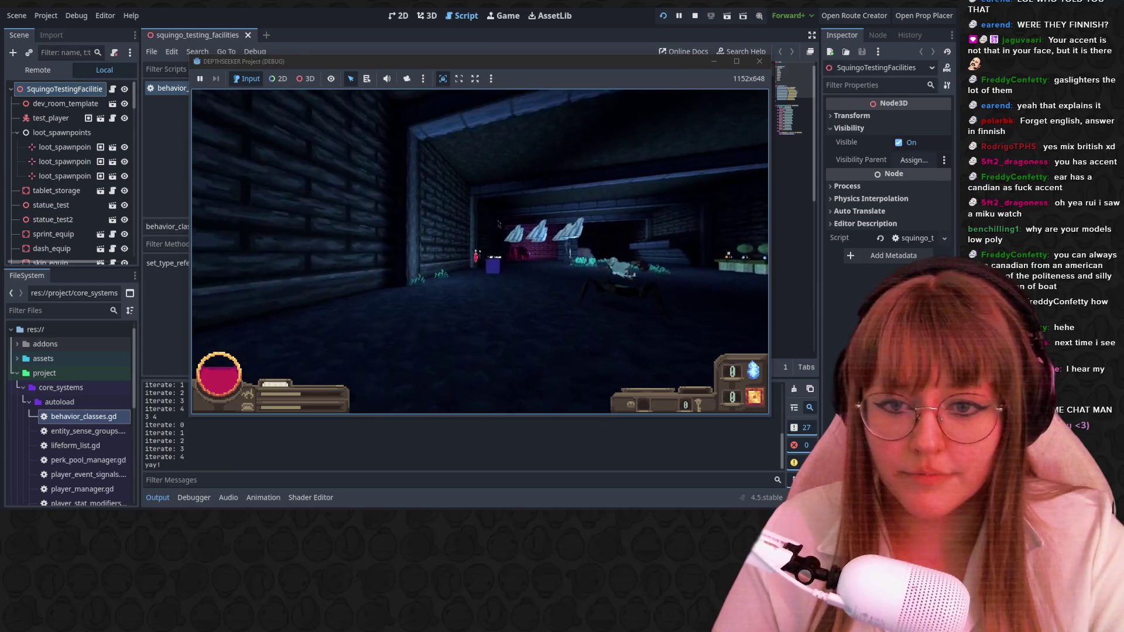
pyautogui.press('Escape')
pyautogui.click(502, 268)
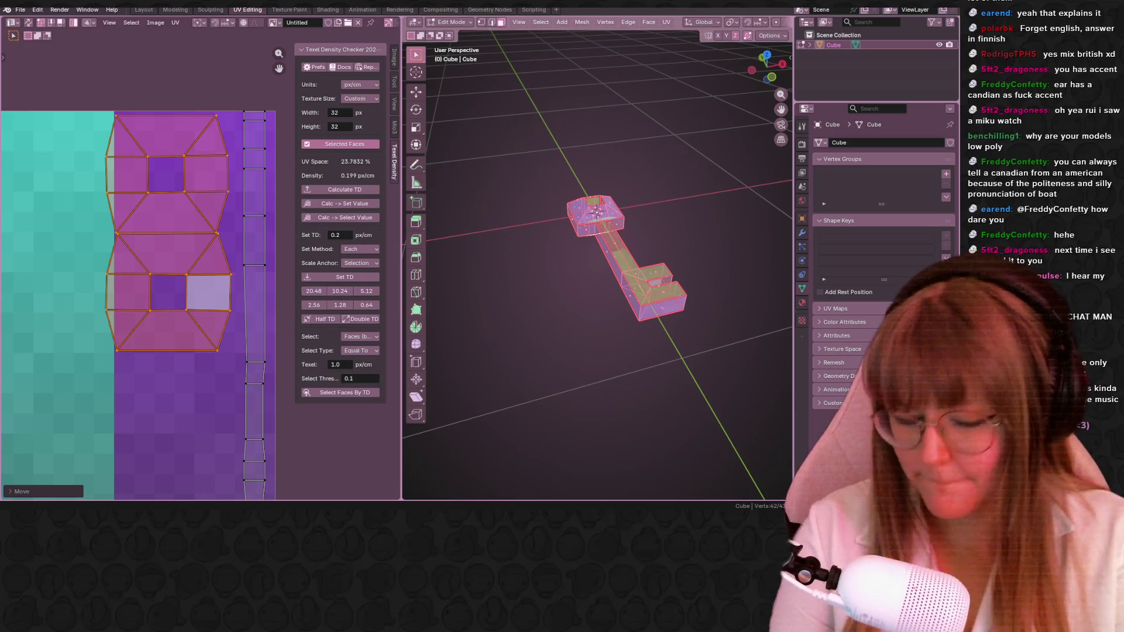
pyautogui.scroll(-2, 170, 361)
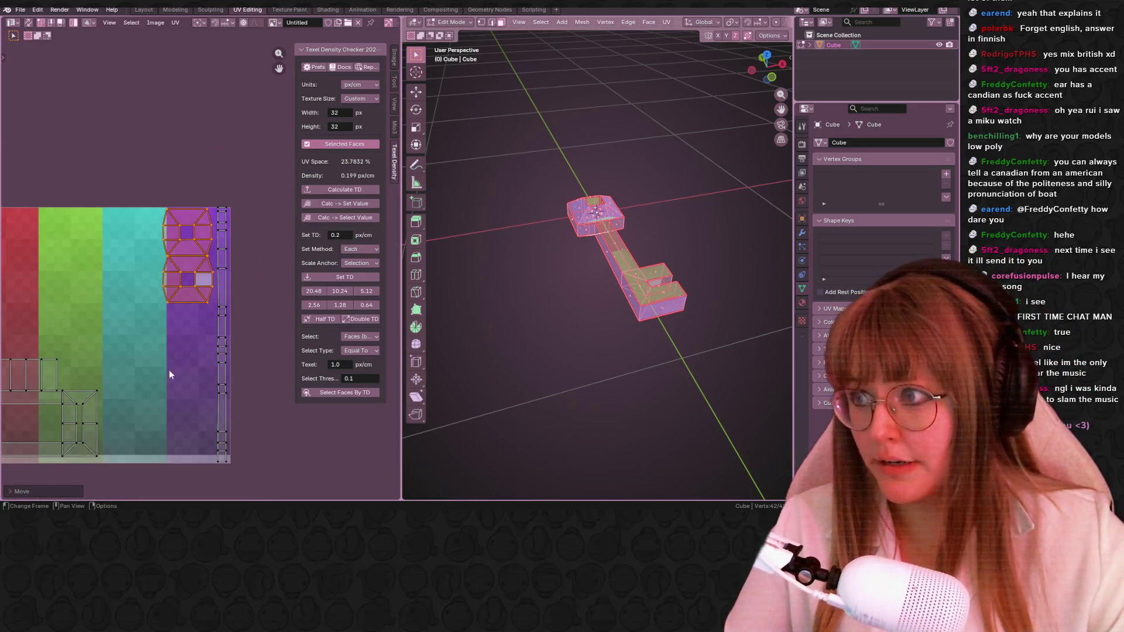
pyautogui.scroll(-2, 173, 265)
pyautogui.scroll(-1, 109, 274)
# Move the four rectangular shaft faces up onto the purple strip.
pyautogui.click(108, 274)
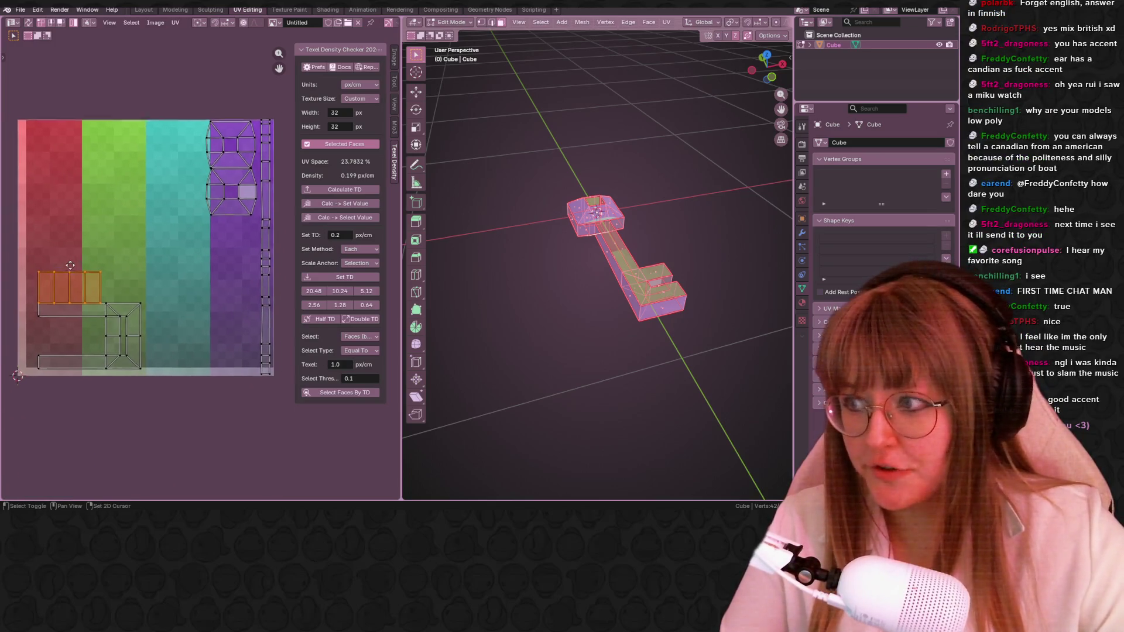
pyautogui.moveTo(56, 247); pyautogui.dragTo(145, 279, button='middle')
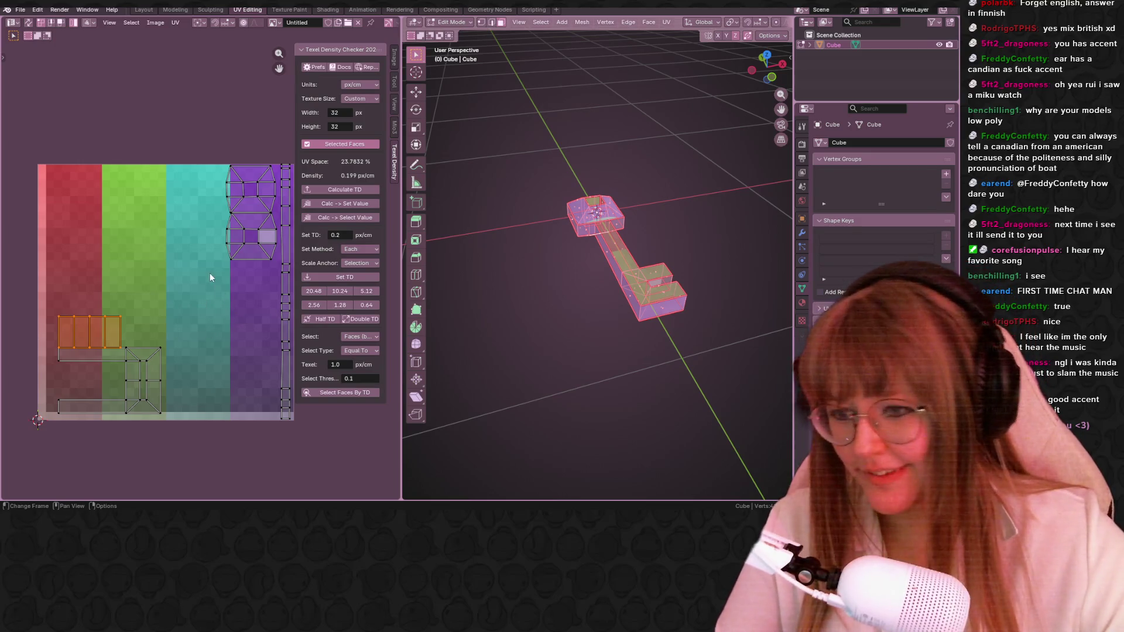
pyautogui.moveTo(190, 288); pyautogui.dragTo(239, 341, button='middle')
pyautogui.press('g')
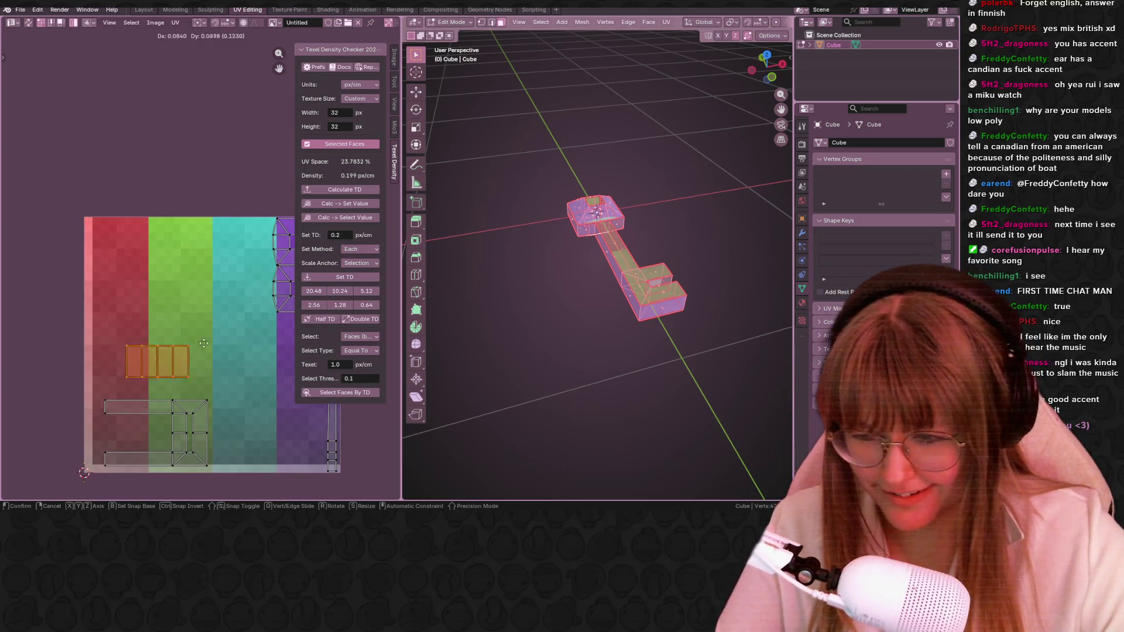
pyautogui.click(254, 251)
pyautogui.scroll(3, 254, 251)
pyautogui.moveTo(219, 281); pyautogui.dragTo(189, 123, button='middle')
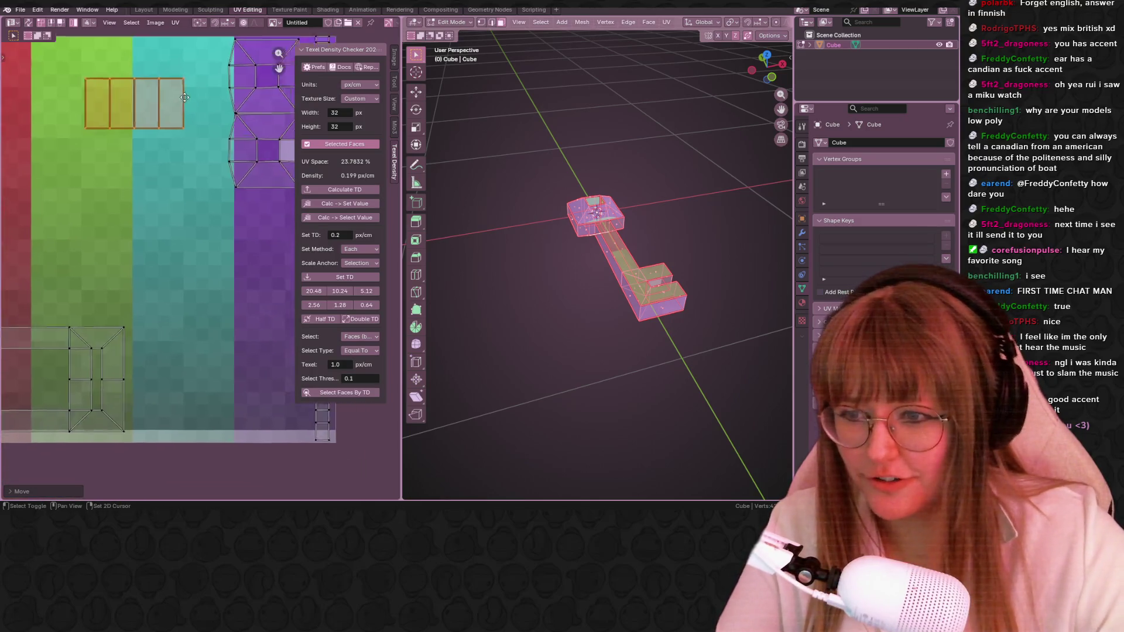
pyautogui.press('g')
pyautogui.click(252, 238)
pyautogui.moveTo(264, 233); pyautogui.dragTo(220, 228, button='middle')
pyautogui.press('g')
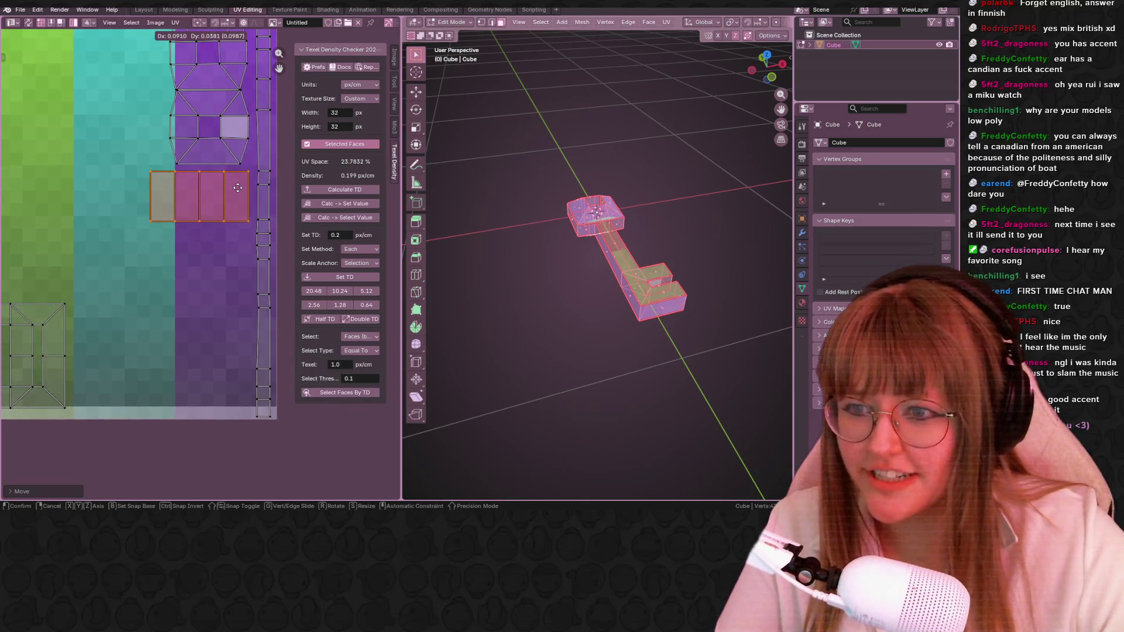
pyautogui.click(237, 191)
pyautogui.scroll(-3, 115, 226)
pyautogui.scroll(-3, 115, 225)
# Place the bottom-left UV island over the teal and purple strips, rotated 90 degrees.
pyautogui.click(120, 272)
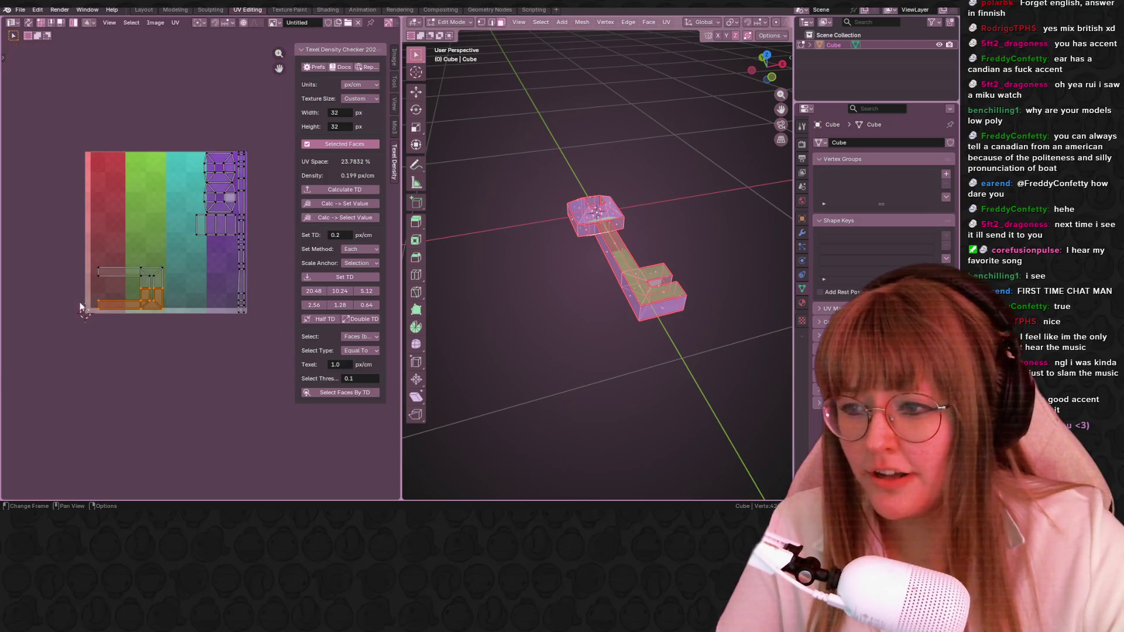
pyautogui.press('g')
pyautogui.click(240, 275)
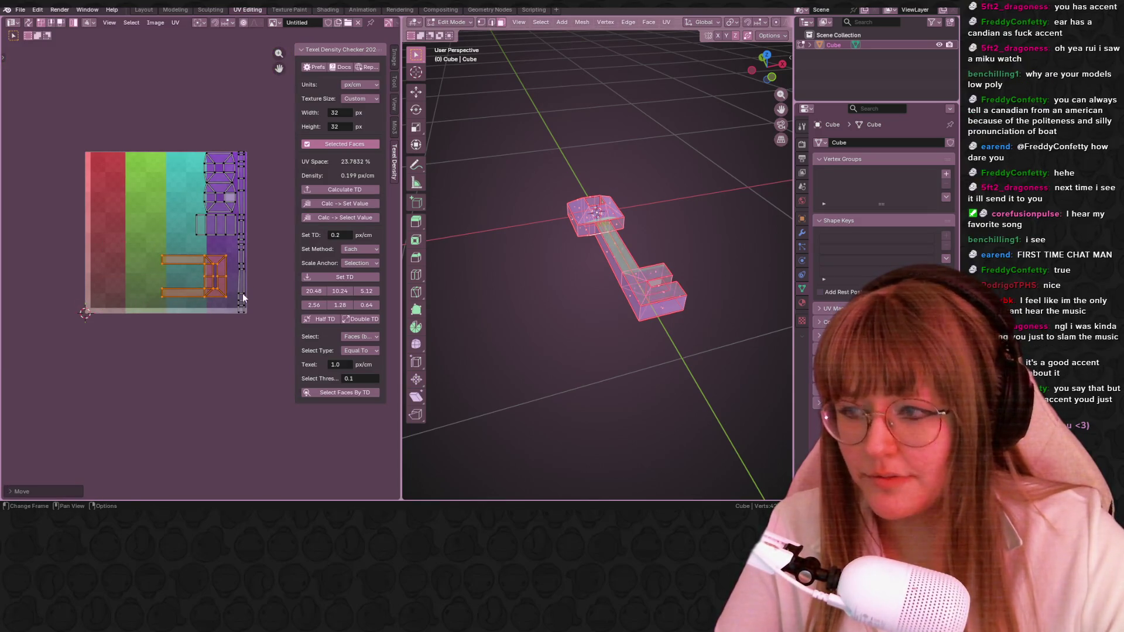
pyautogui.moveTo(239, 273); pyautogui.dragTo(232, 249, button='middle')
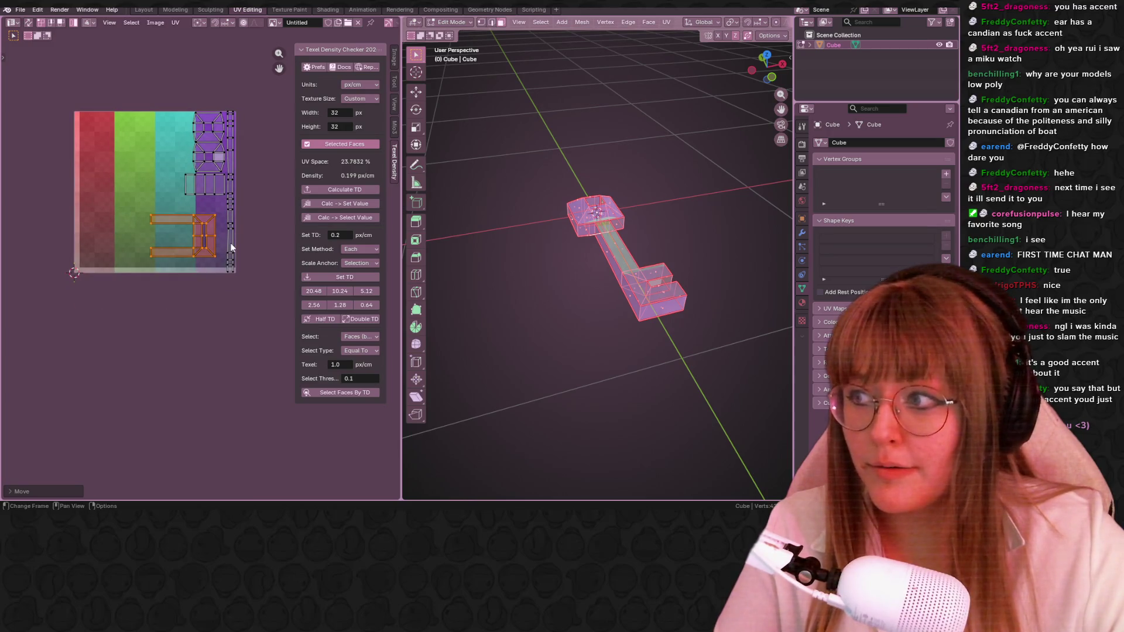
pyautogui.write('r90')
pyautogui.press('Return')
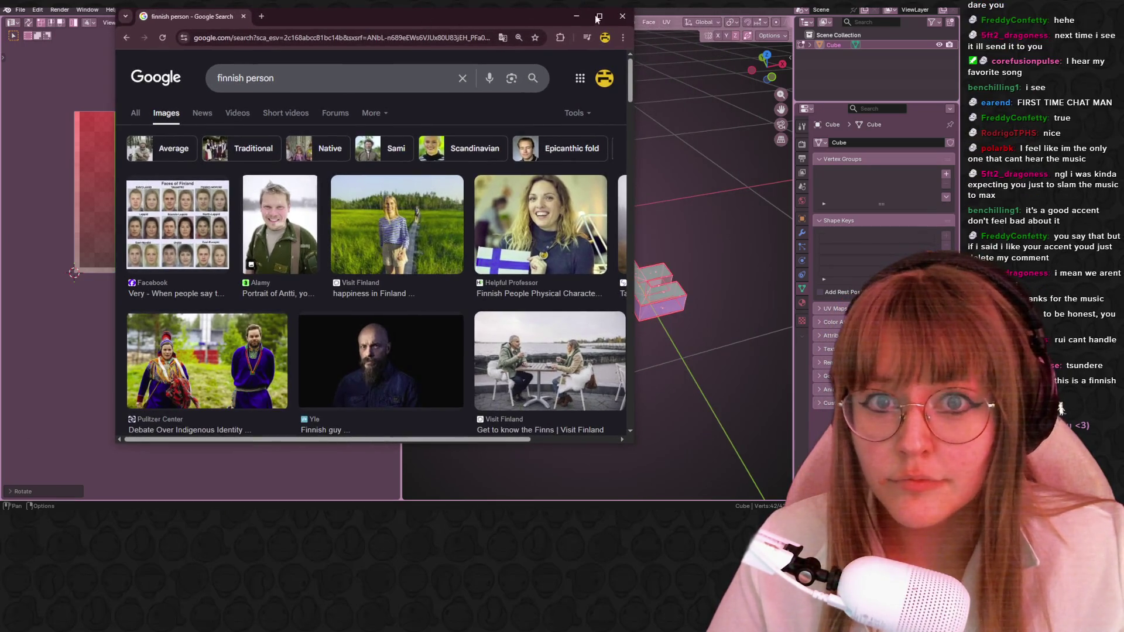
# Browse the Finnish comparison and average-male reference images in a maximized Chrome, then return to Blender.
pyautogui.moveTo(544, 34); pyautogui.dragTo(422, 5)
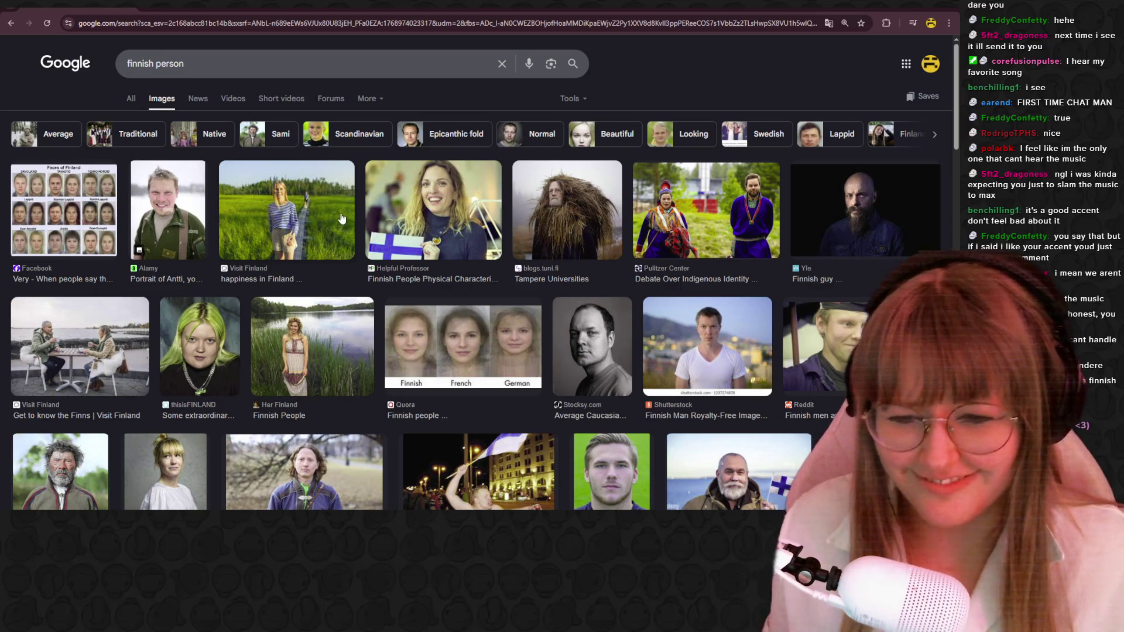
pyautogui.click(531, 369)
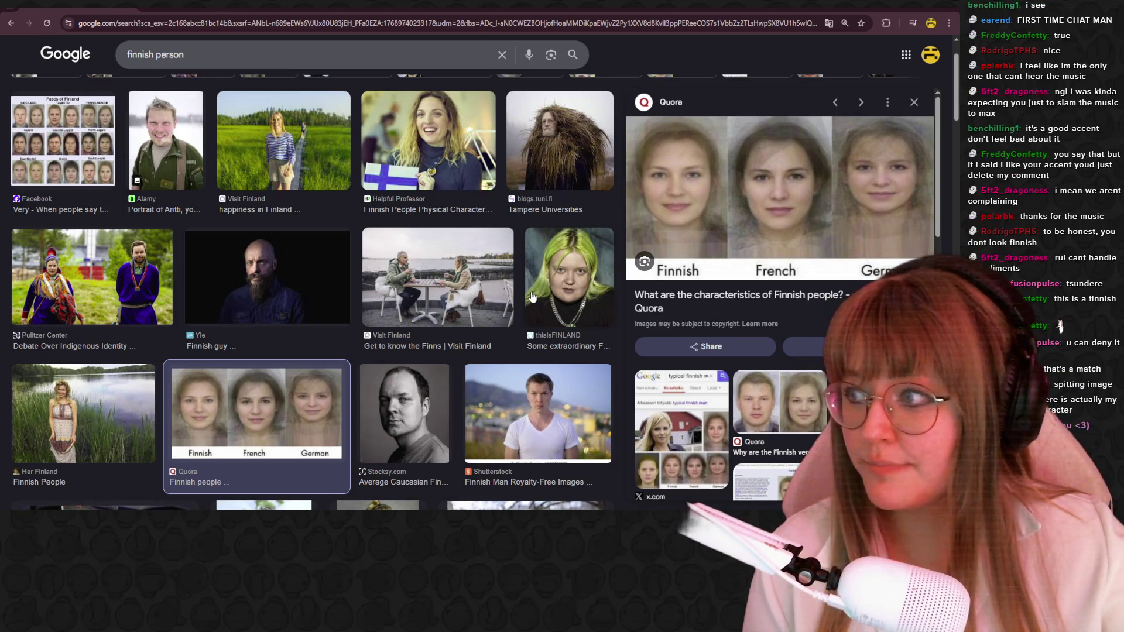
pyautogui.scroll(-3, 531, 299)
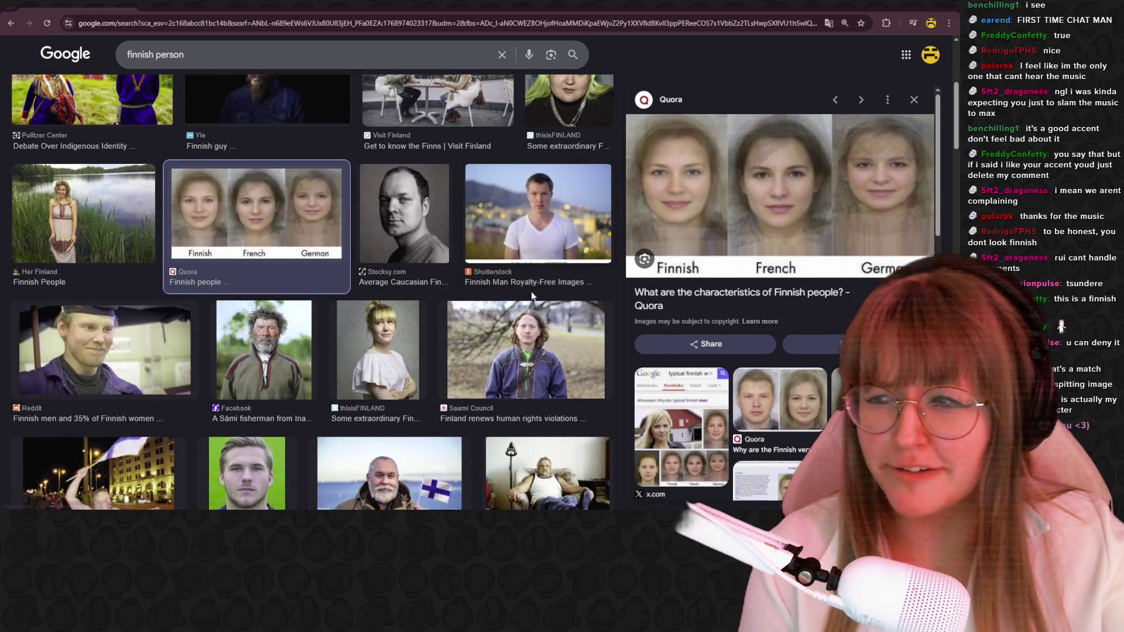
pyautogui.scroll(-2, 531, 295)
pyautogui.scroll(-2, 531, 297)
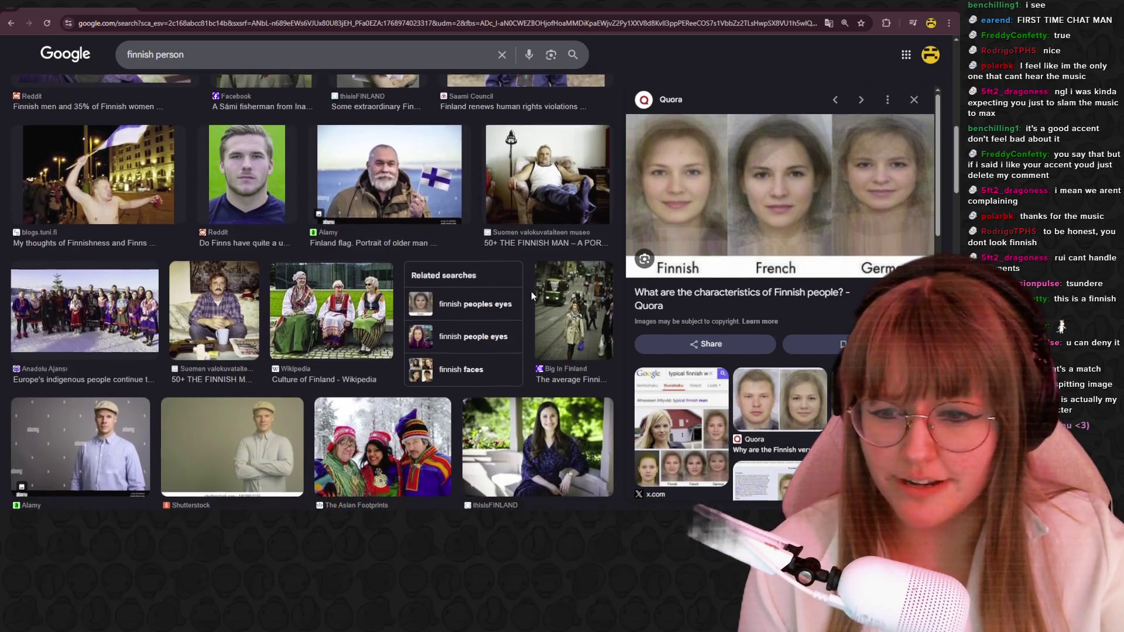
pyautogui.scroll(-2, 531, 297)
pyautogui.scroll(-1, 534, 295)
pyautogui.scroll(-1, 537, 295)
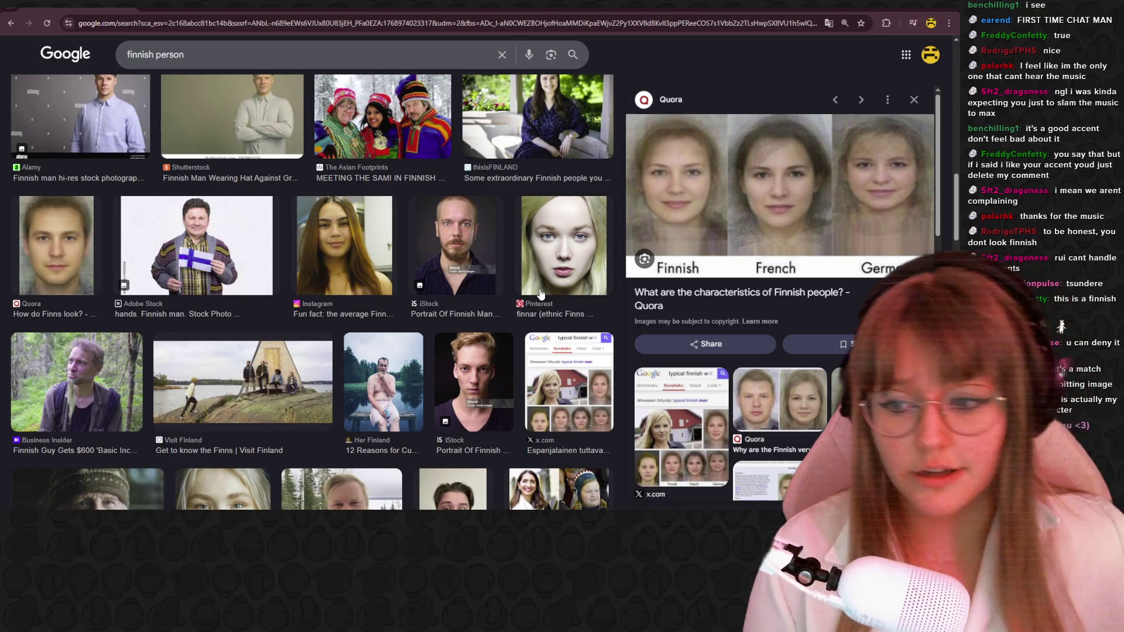
pyautogui.scroll(-3, 513, 263)
pyautogui.scroll(-1, 505, 278)
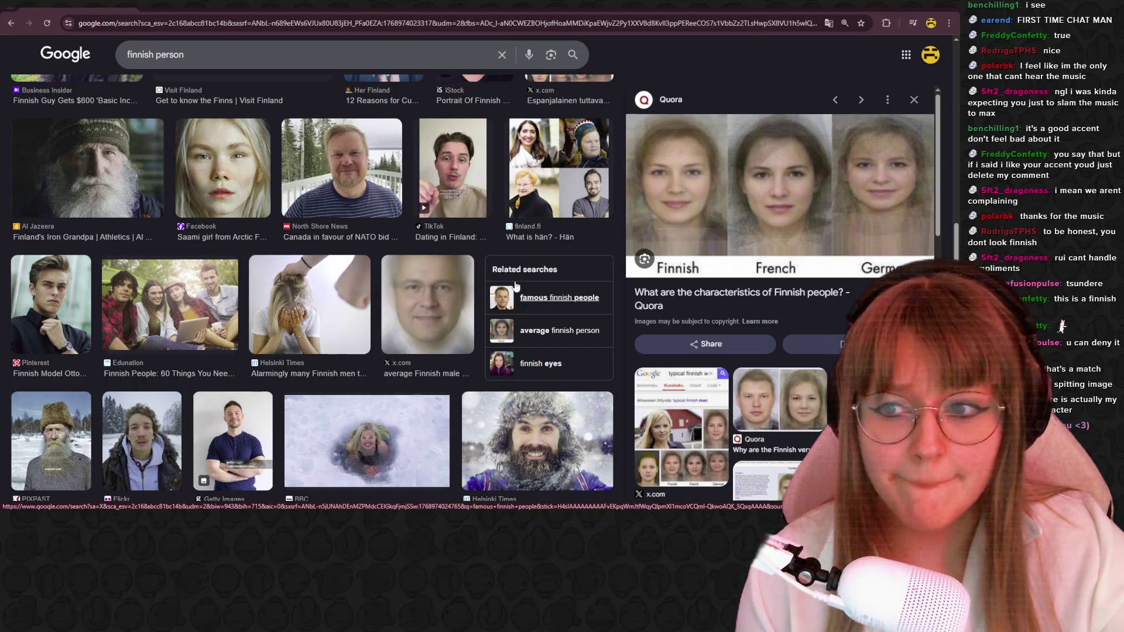
pyautogui.scroll(-1, 516, 286)
pyautogui.click(448, 215)
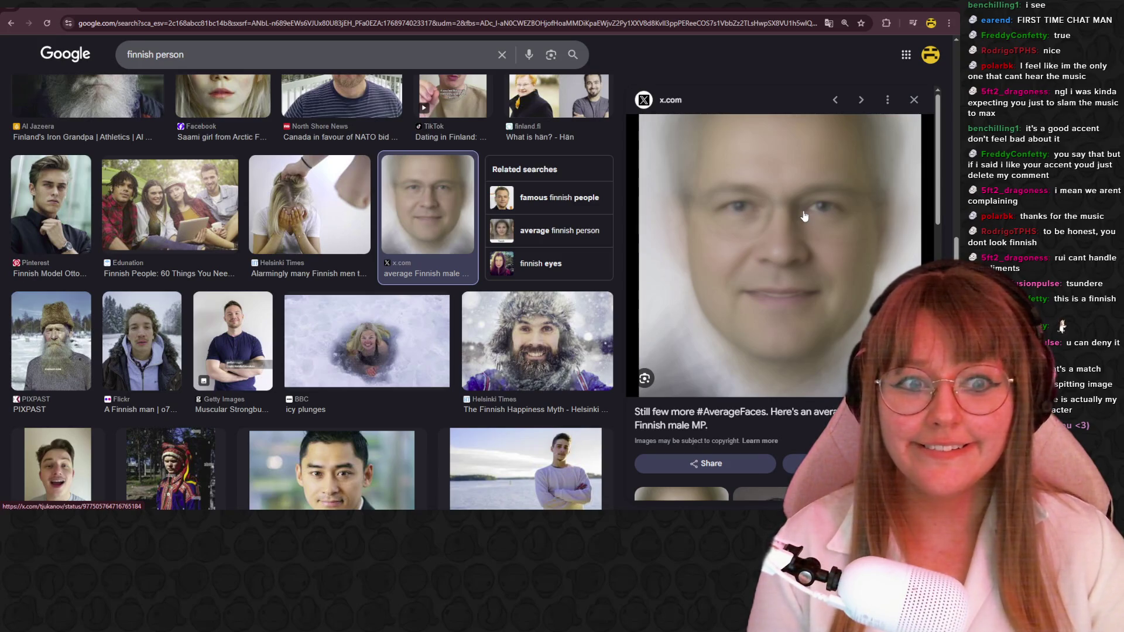
pyautogui.hotkey('alt', 'Tab')
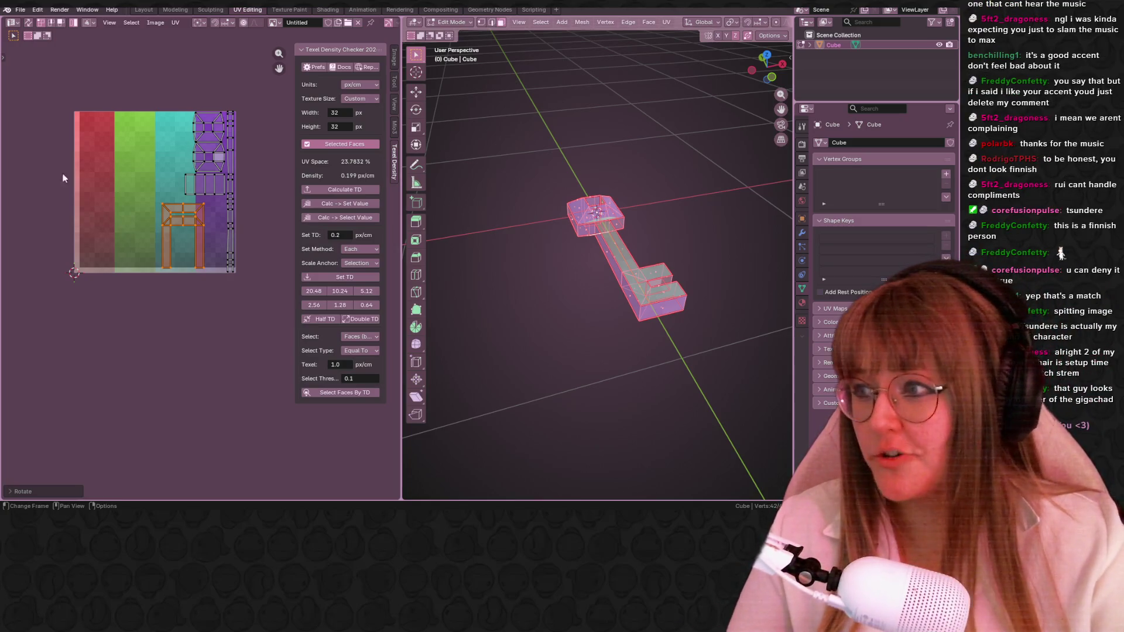
pyautogui.scroll(1, 73, 137)
pyautogui.scroll(1, 72, 122)
pyautogui.scroll(2, 100, 198)
pyautogui.moveTo(101, 199); pyautogui.dragTo(114, 207, button='middle')
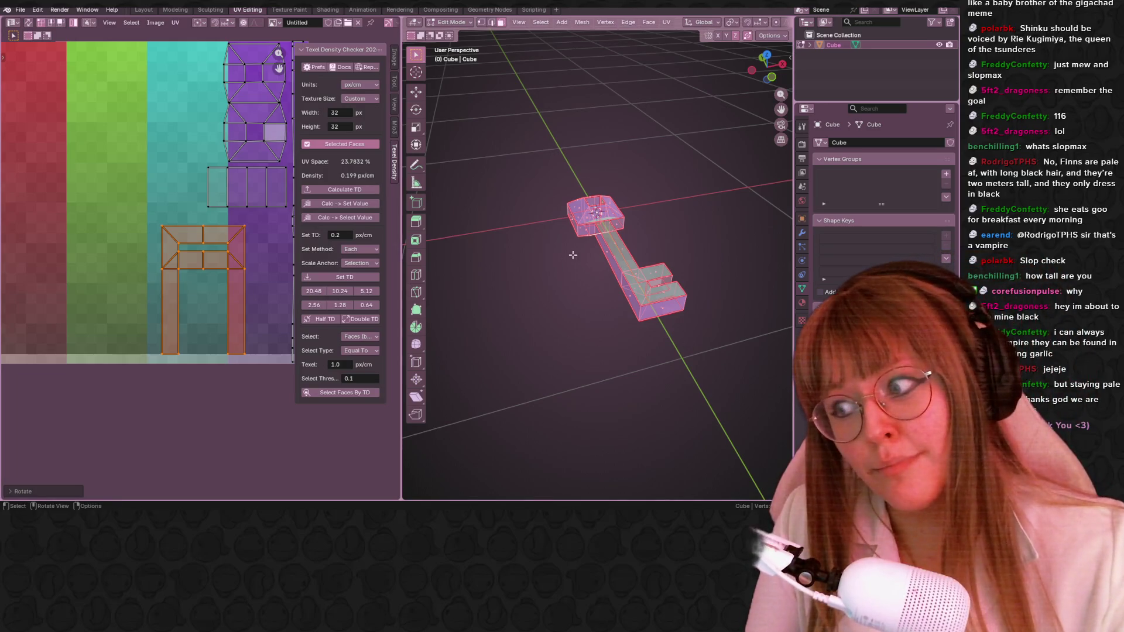
# Move the orange frame UV island slightly right so it straddles the teal and purple strips.
pyautogui.moveTo(573, 255); pyautogui.dragTo(562, 202, button='middle')
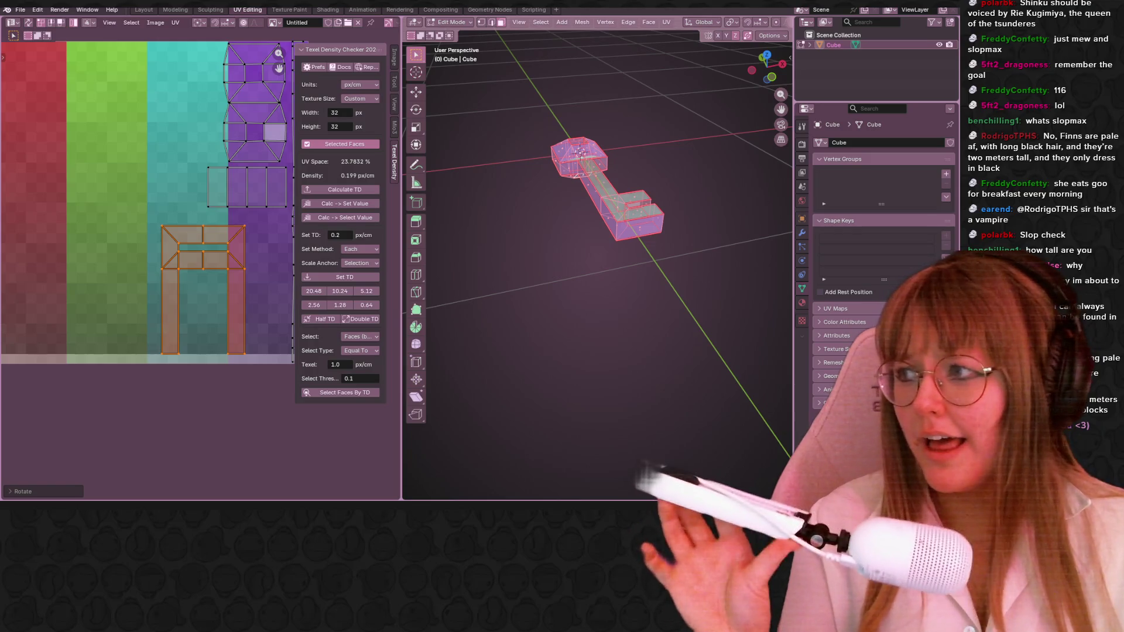
pyautogui.moveTo(632, 158); pyautogui.dragTo(669, 153, button='middle')
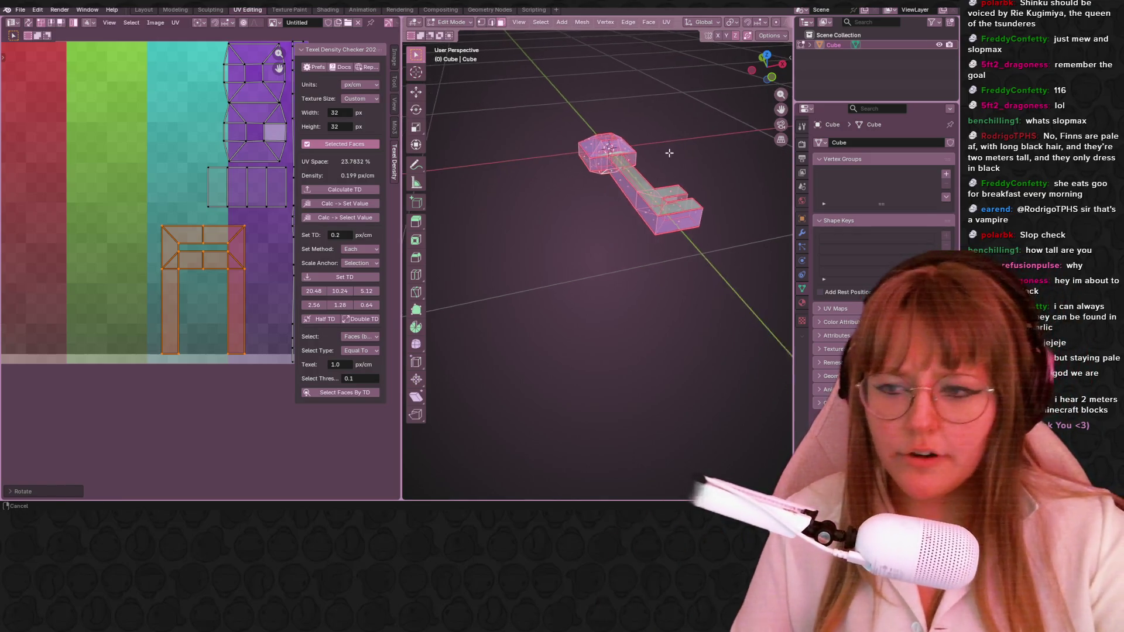
pyautogui.scroll(3, 163, 206)
pyautogui.moveTo(163, 206); pyautogui.dragTo(182, 267, button='middle')
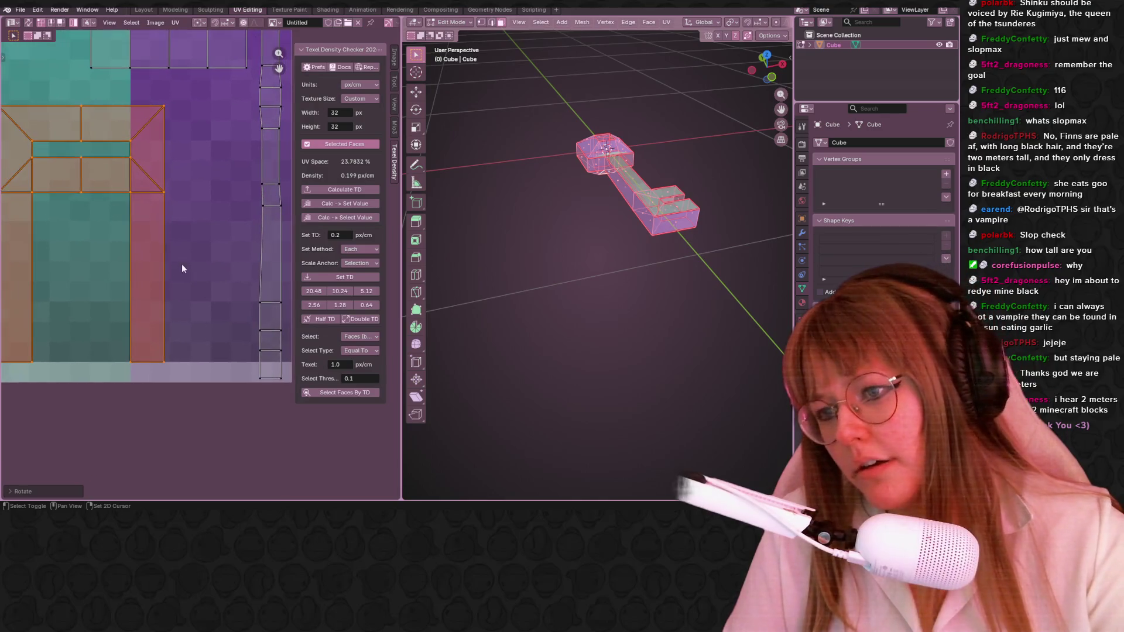
pyautogui.press('g')
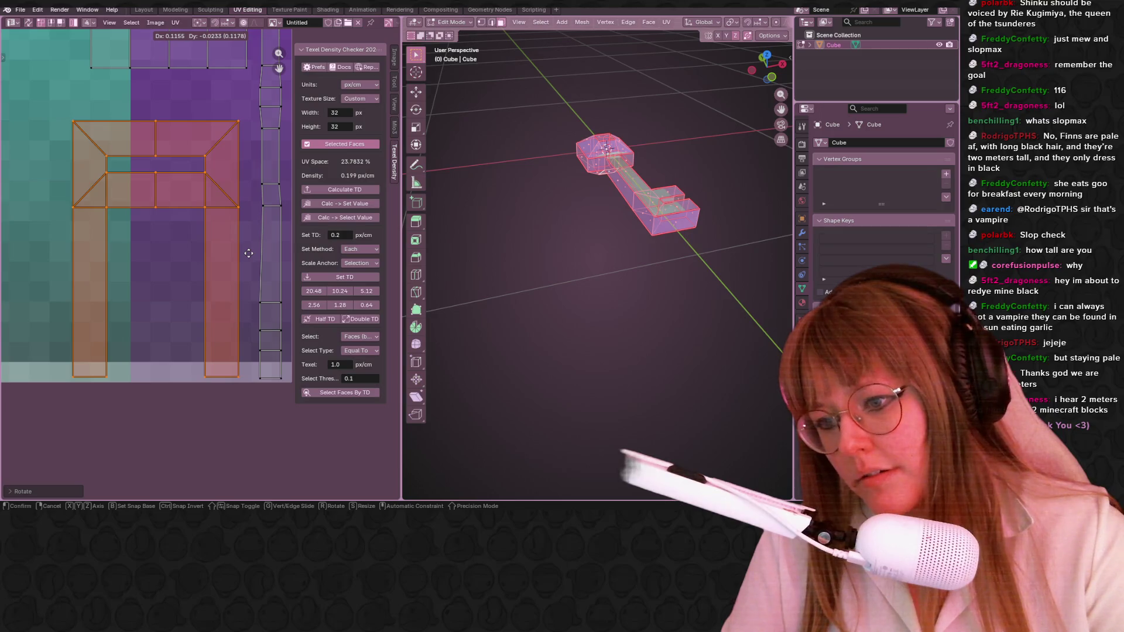
pyautogui.click(249, 253)
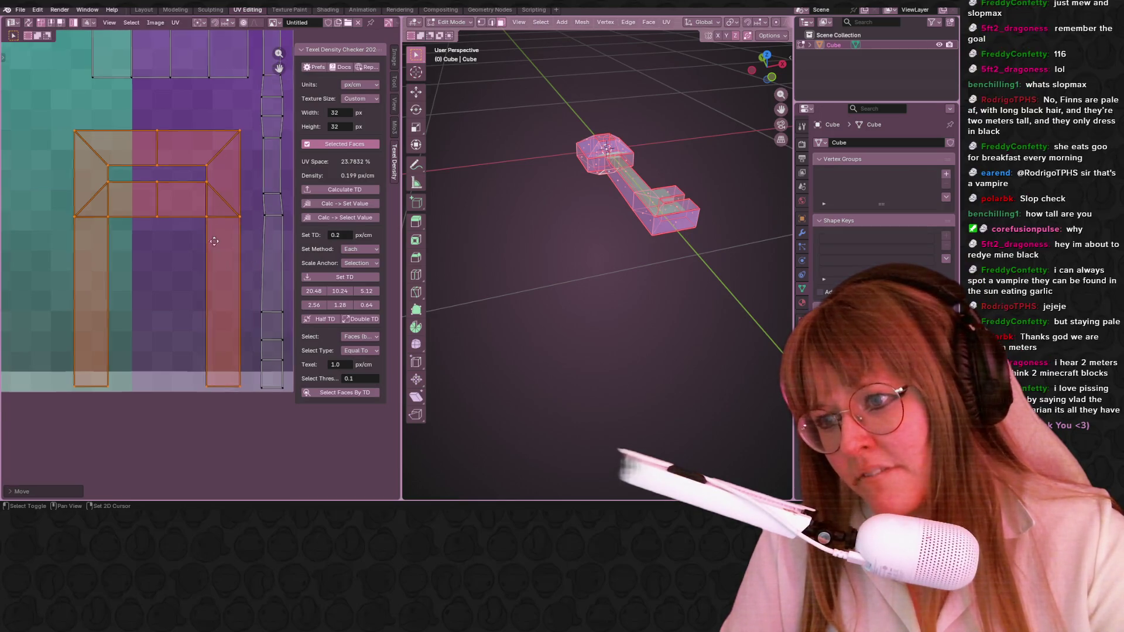
pyautogui.moveTo(249, 253); pyautogui.dragTo(229, 305, button='middle')
pyautogui.scroll(-1, 237, 292)
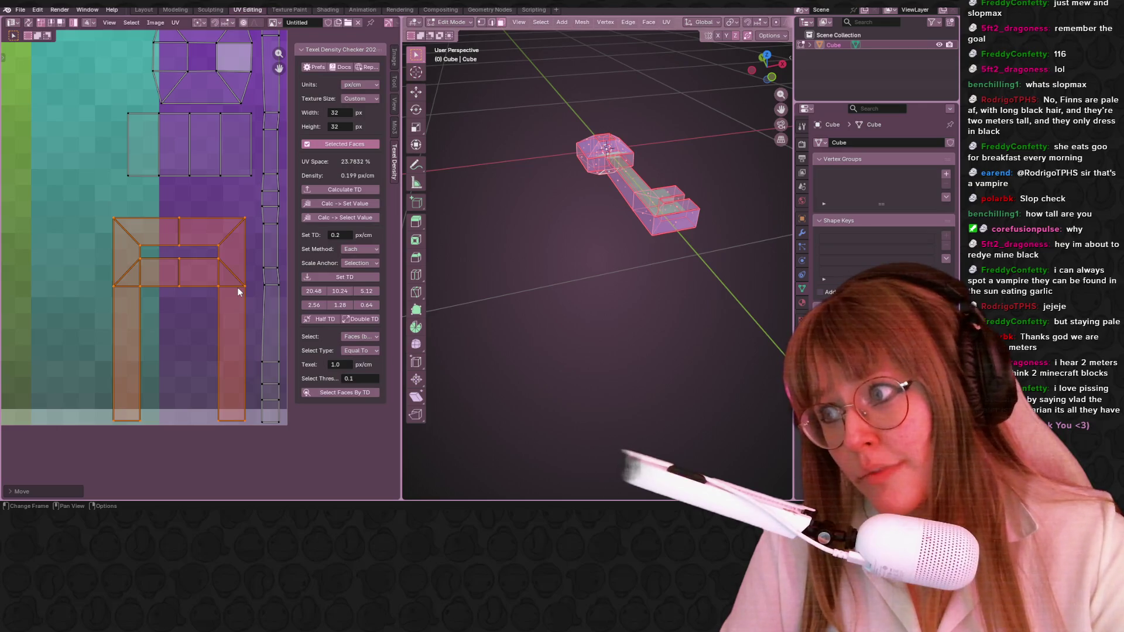
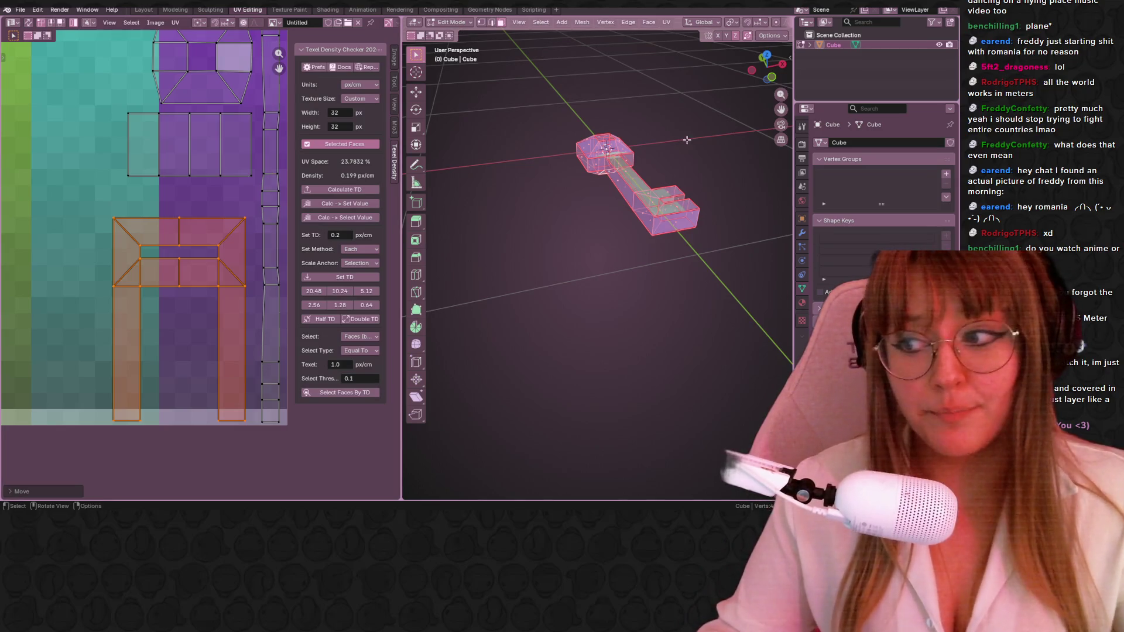
# Select the row of four UV faces, then isolate a single face of the key mesh.
pyautogui.keyDown('shift'); pyautogui.moveTo(650, 147); pyautogui.dragTo(628, 157, button='middle'); pyautogui.keyUp('shift')
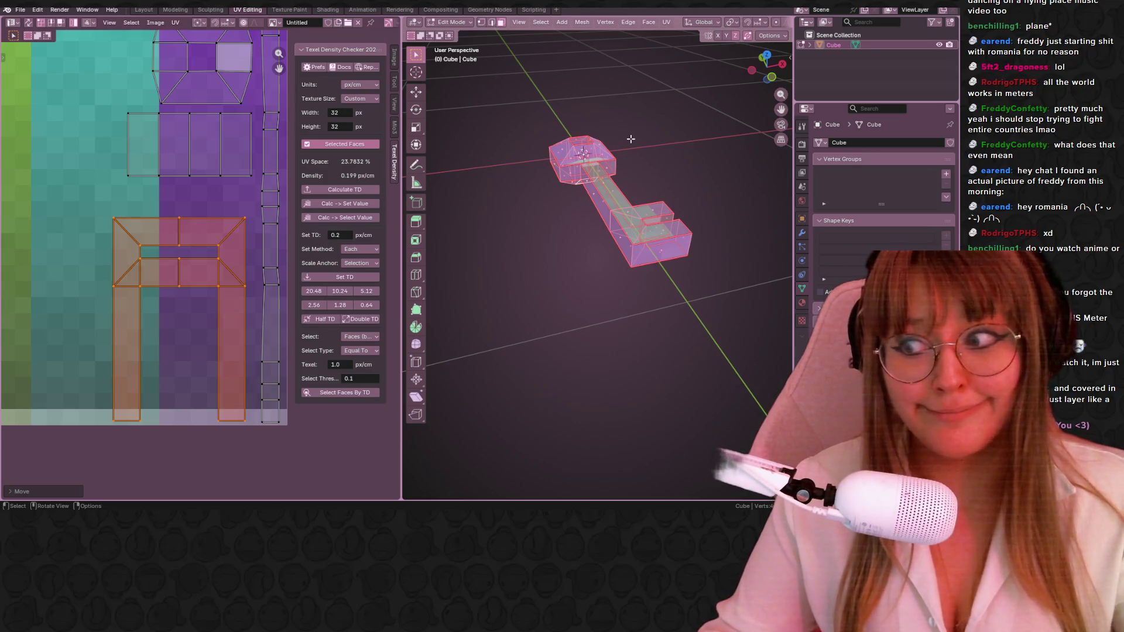
pyautogui.moveTo(630, 139); pyautogui.dragTo(606, 154, button='middle')
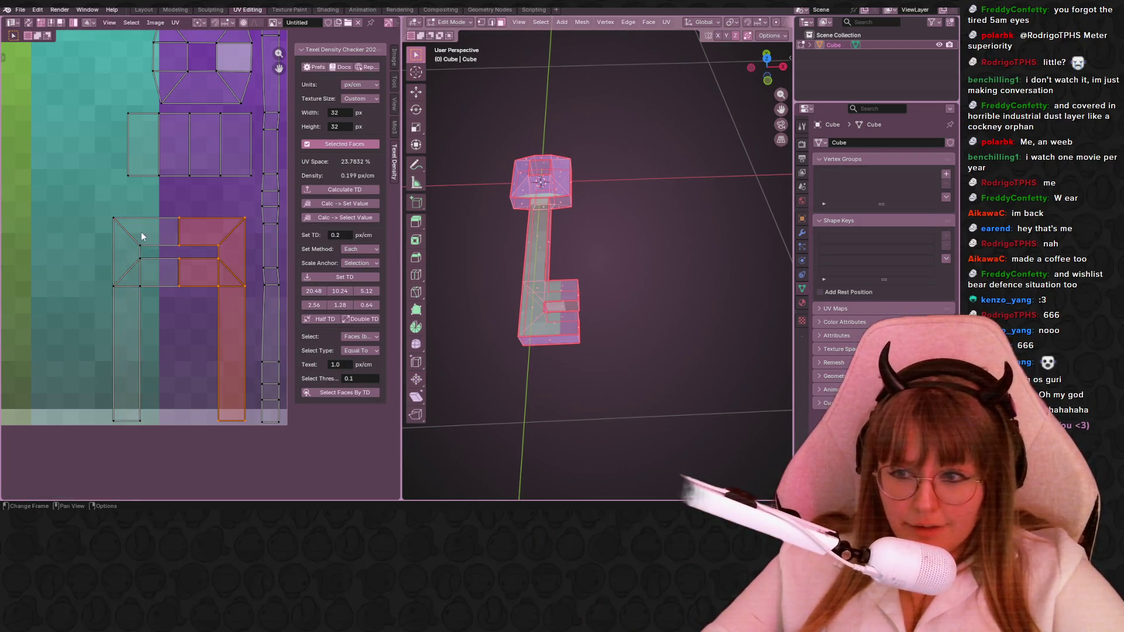
pyautogui.scroll(1, 233, 252)
pyautogui.scroll(-3, 226, 254)
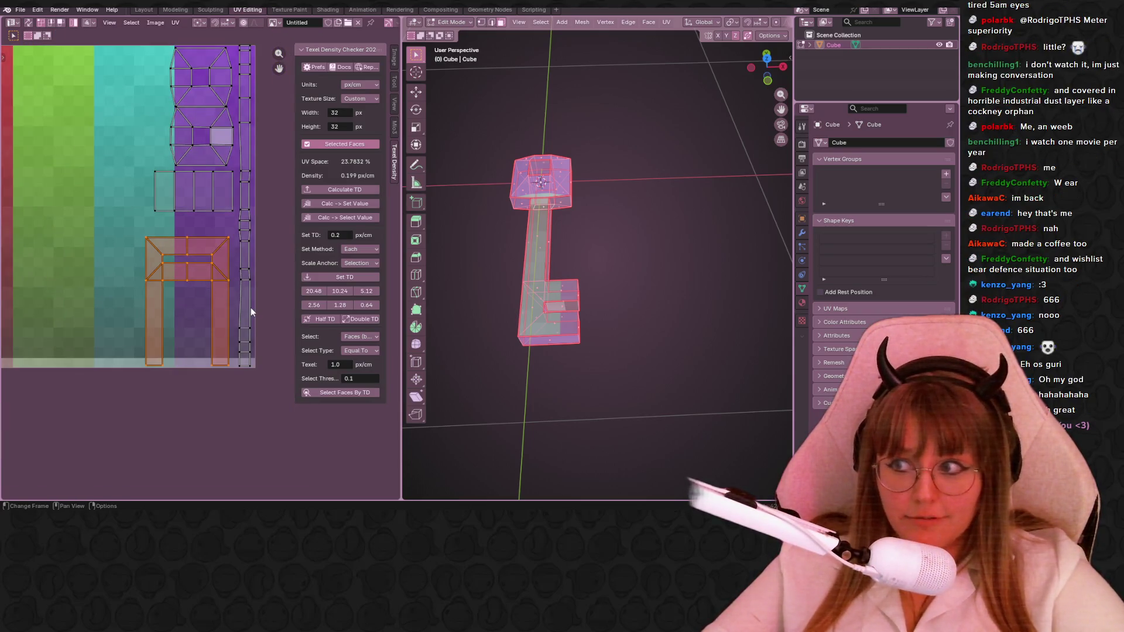
pyautogui.keyDown('shift'); pyautogui.scroll(2, 251, 308); pyautogui.keyUp('shift')
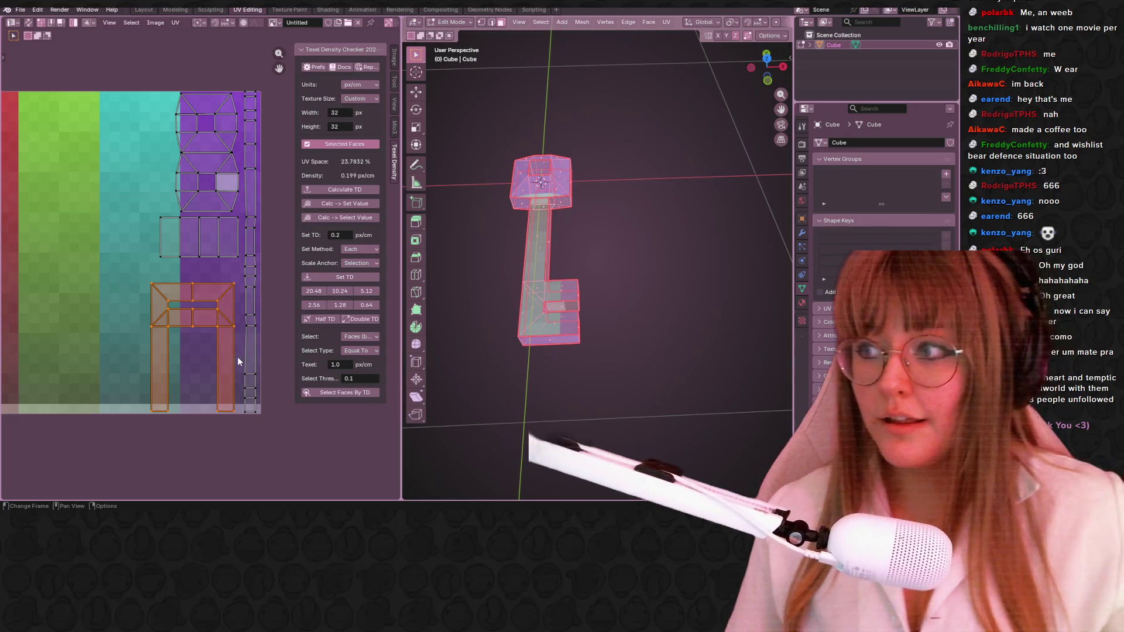
pyautogui.moveTo(177, 259); pyautogui.dragTo(195, 253, button='middle')
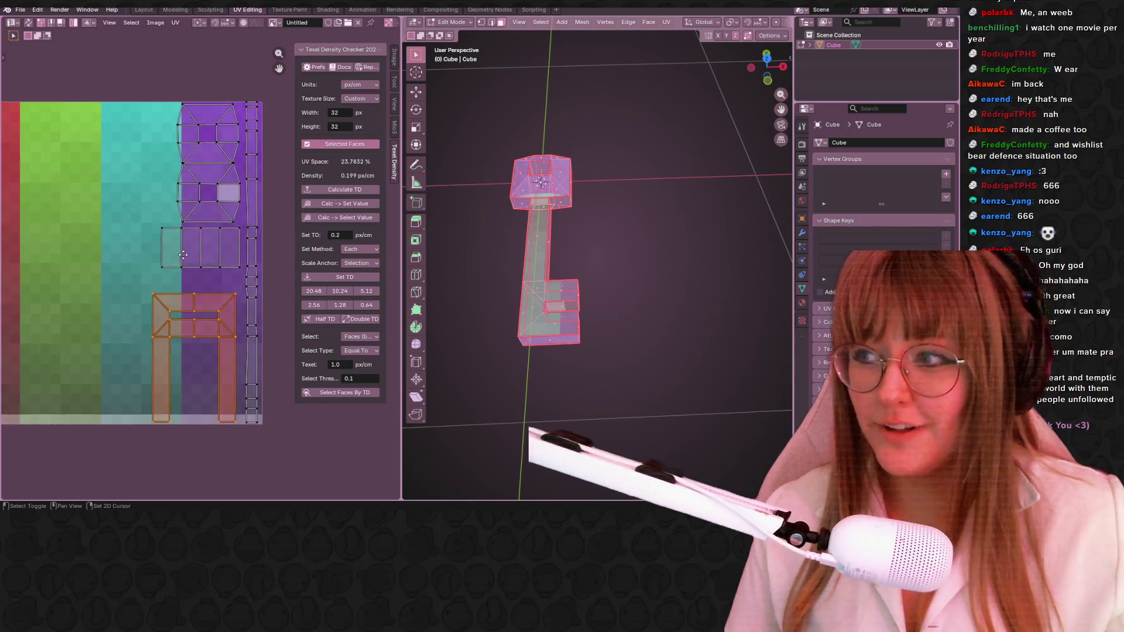
pyautogui.scroll(1, 202, 250)
pyautogui.click(220, 237)
pyautogui.moveTo(620, 259)
pyautogui.mouseDown(button='middle')
pyautogui.moveTo(676, 209)
pyautogui.moveTo(633, 274)
pyautogui.moveTo(512, 300)
pyautogui.moveTo(540, 251)
pyautogui.mouseUp(button='middle')
pyautogui.click(634, 273)
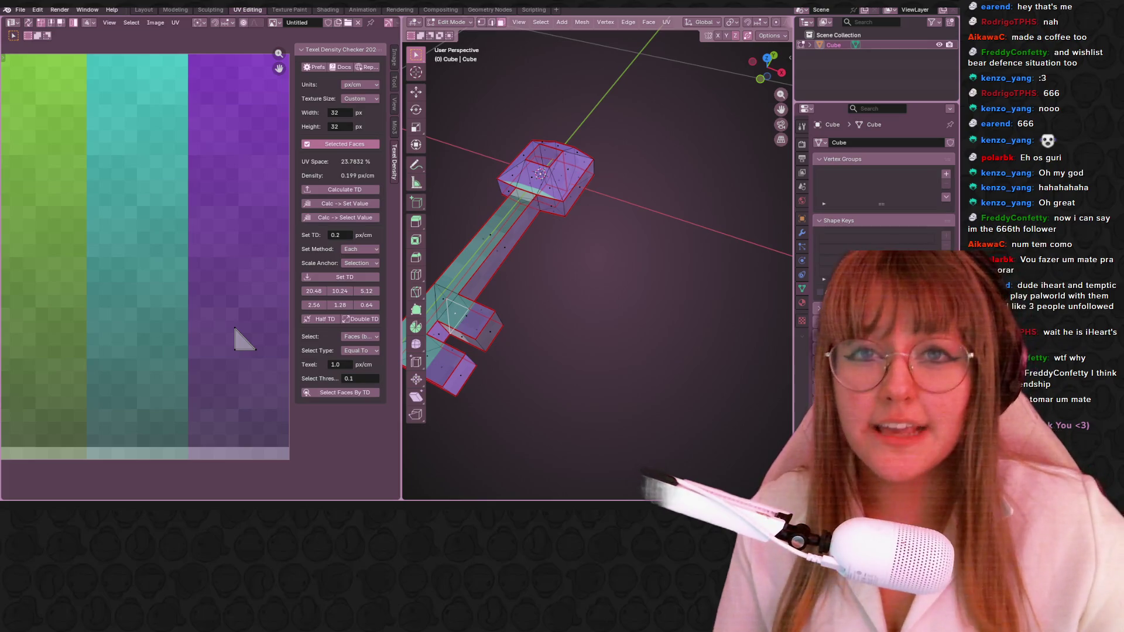
# Stand the key upright in the viewport and select the small UV face row beside the purple strip.
pyautogui.moveTo(454, 91)
pyautogui.mouseDown(button='middle')
pyautogui.moveTo(688, 244)
pyautogui.moveTo(740, 210)
pyautogui.mouseUp(button='middle')
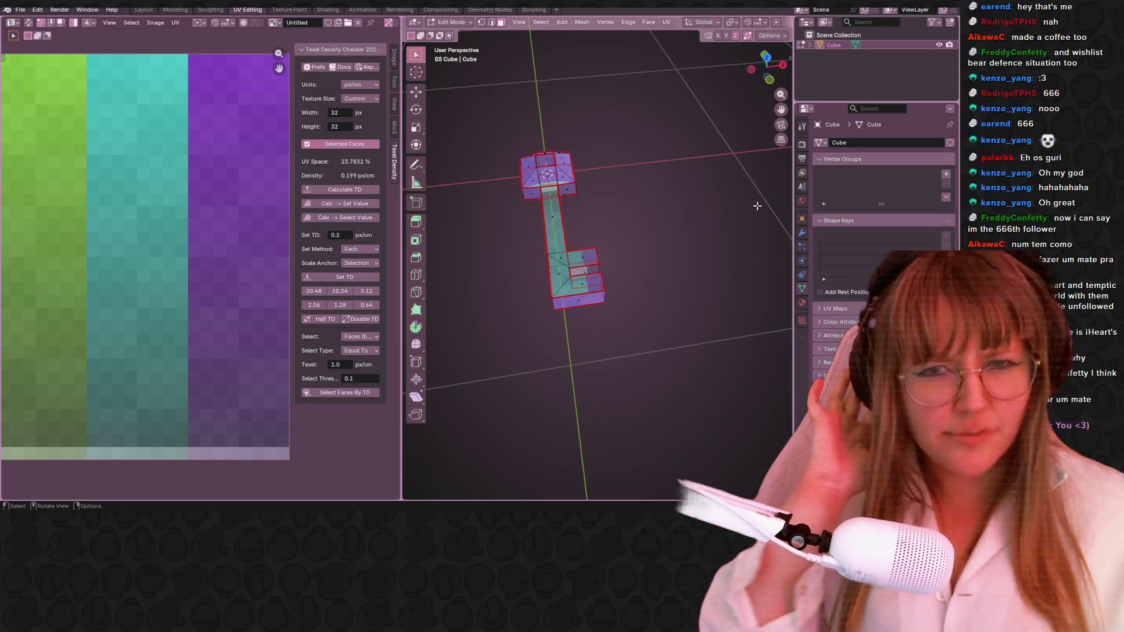
pyautogui.press('XF86AudioLowerVolume')
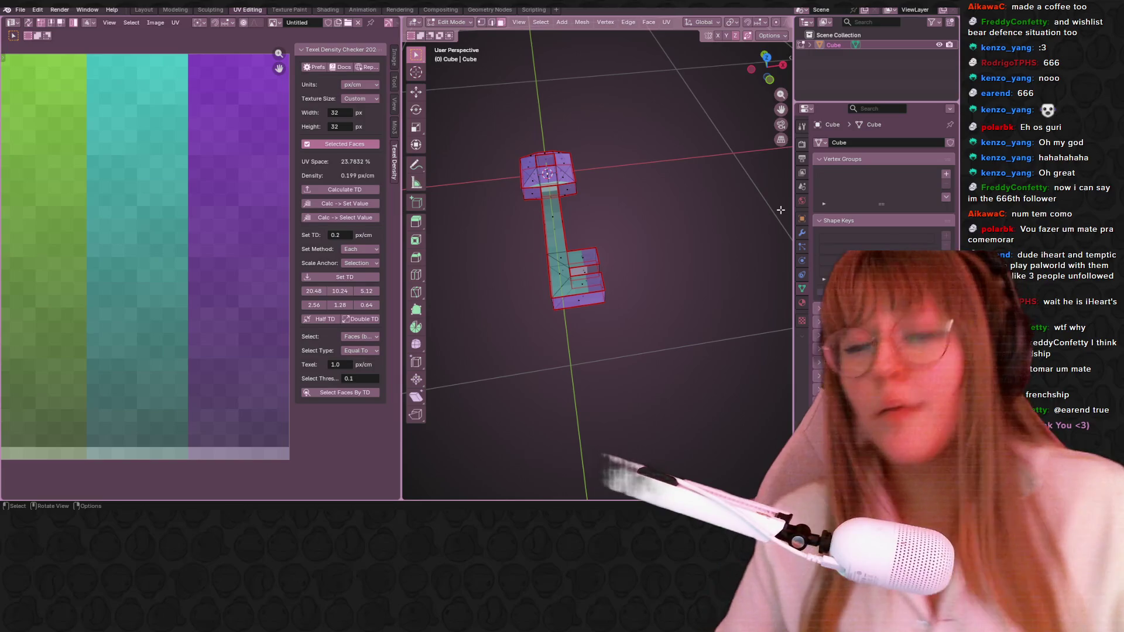
pyautogui.moveTo(658, 275)
pyautogui.mouseDown(button='middle')
pyautogui.moveTo(652, 194)
pyautogui.moveTo(632, 202)
pyautogui.mouseUp(button='middle')
pyautogui.scroll(-5, 163, 250)
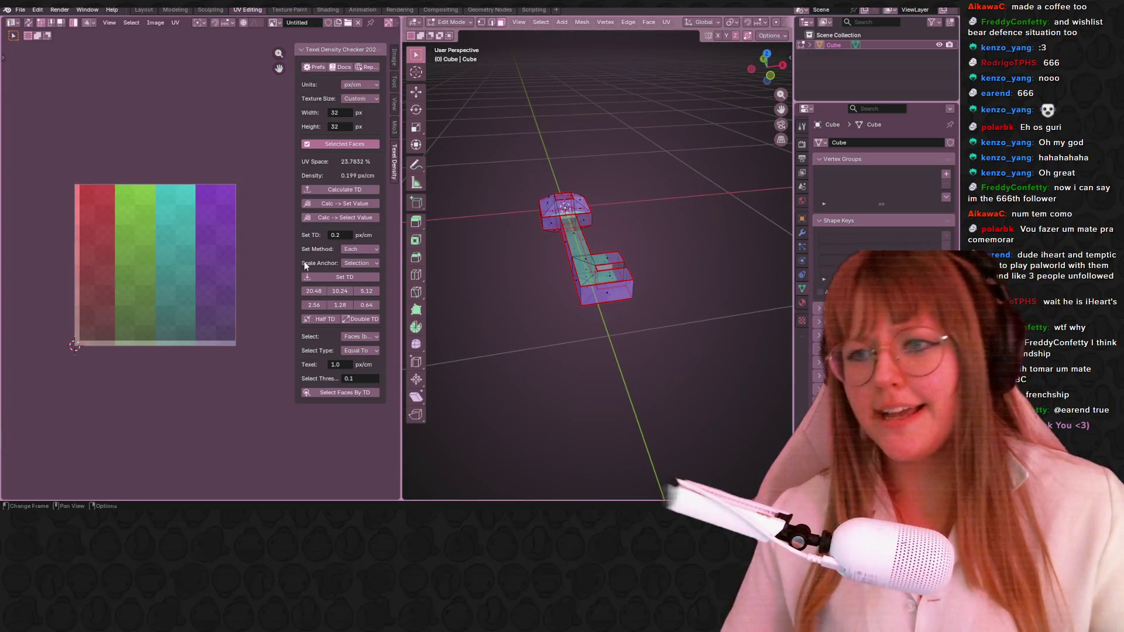
pyautogui.click(163, 251)
pyautogui.scroll(3, 224, 253)
pyautogui.scroll(-2, 202, 220)
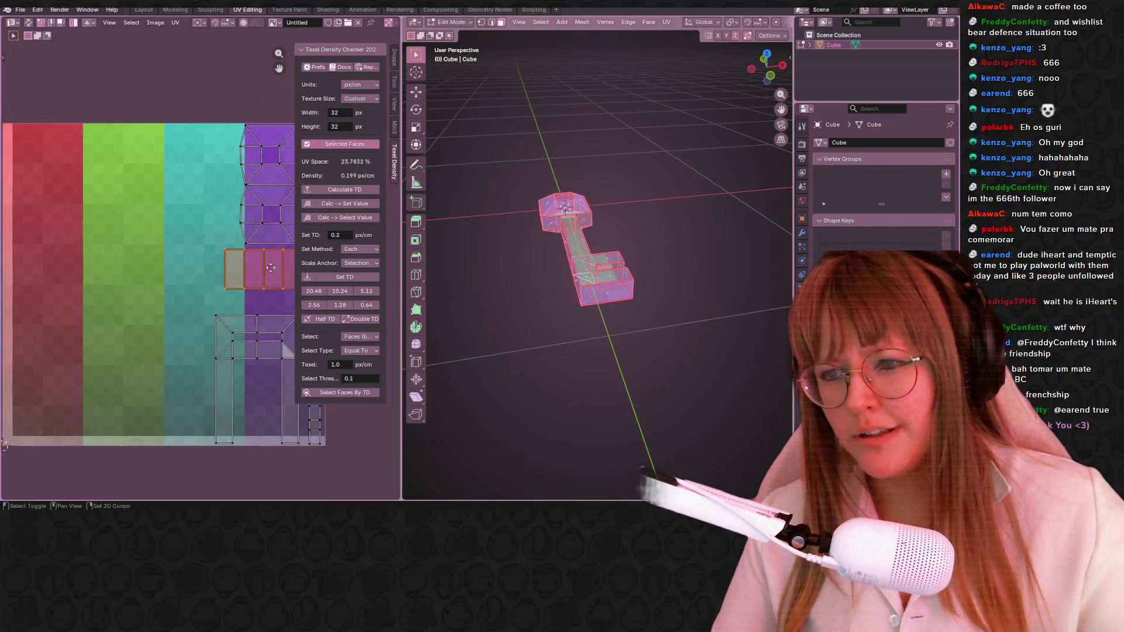
pyautogui.scroll(-2, 158, 351)
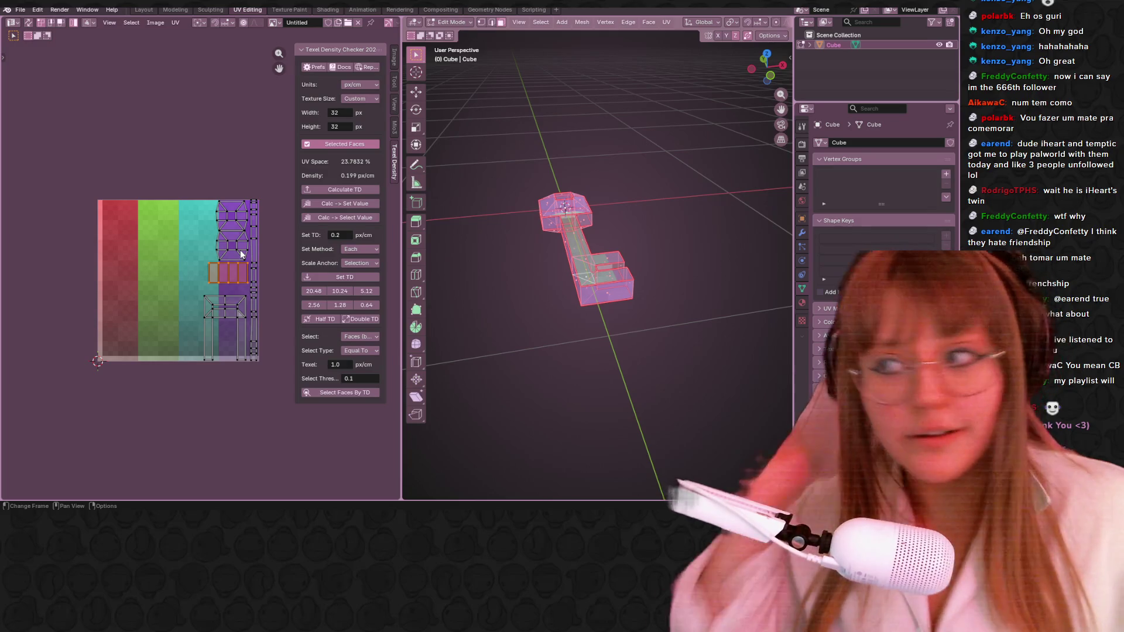
# Adjust system volume and shift the striped texture view while painting the key.
pyautogui.press('XF86AudioLowerVolume')
pyautogui.press('XF86AudioRaiseVolume')
pyautogui.press('XF86AudioRaiseVolume')
pyautogui.press('XF86AudioRaiseVolume')
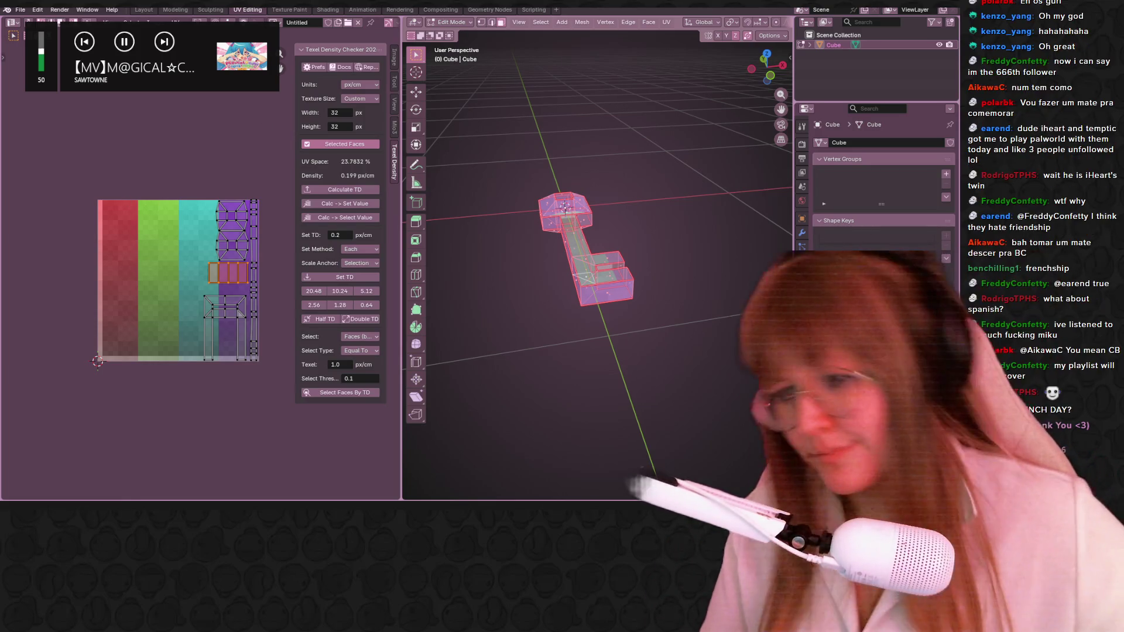
pyautogui.moveTo(160, 294)
pyautogui.mouseDown(button='middle')
pyautogui.moveTo(179, 307)
pyautogui.moveTo(172, 232)
pyautogui.mouseUp(button='middle')
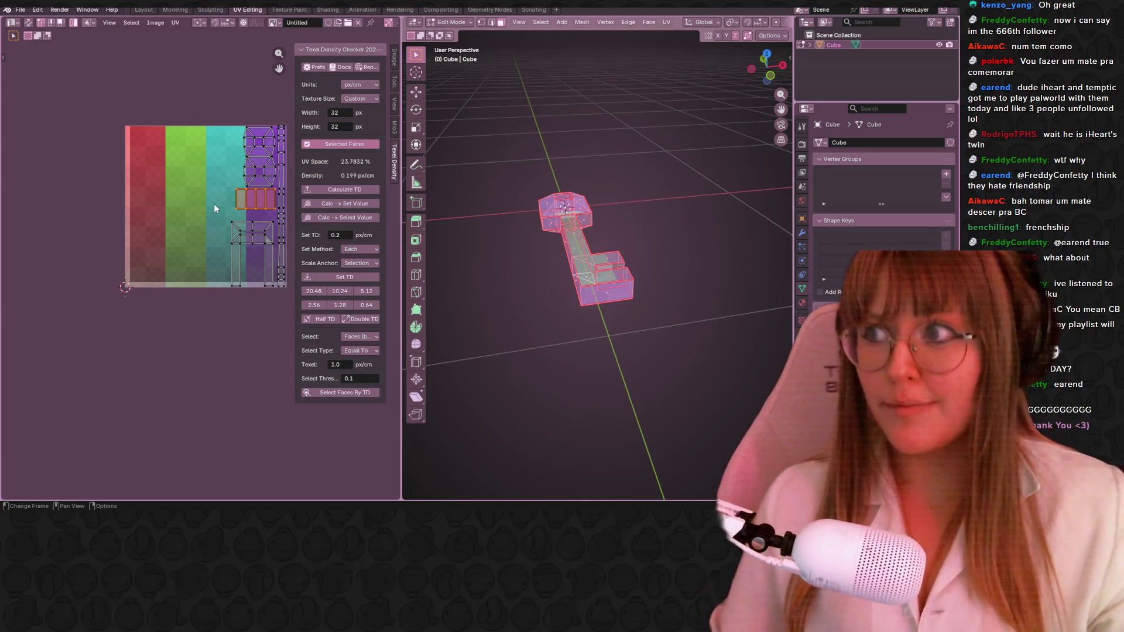
pyautogui.scroll(1, 220, 203)
pyautogui.scroll(3, 225, 205)
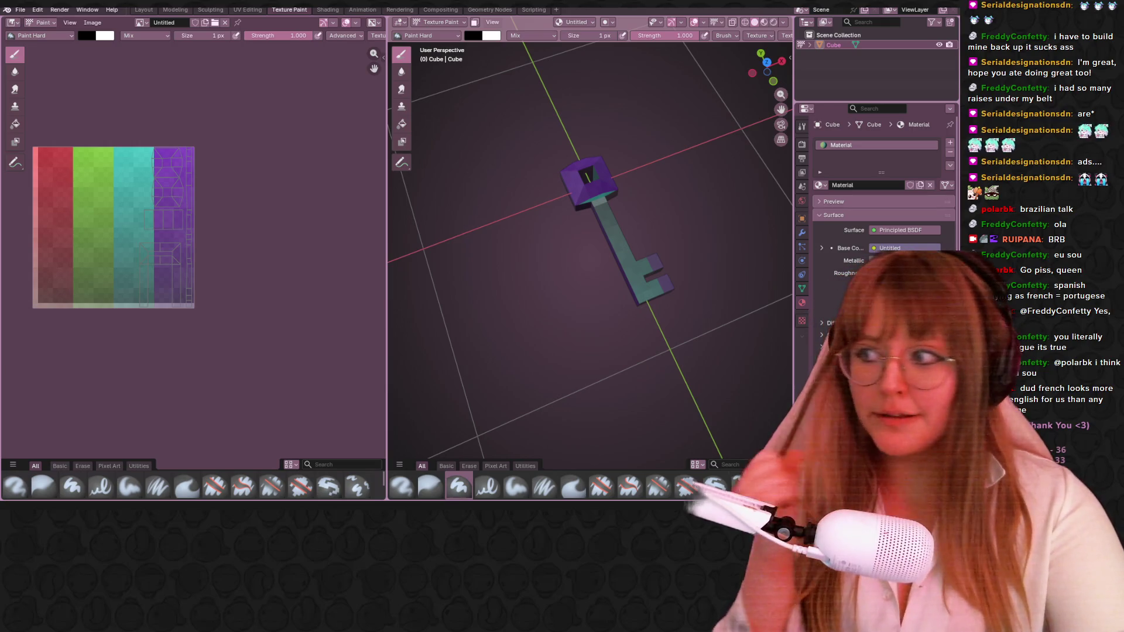
pyautogui.press('XF86AudioLowerVolume')
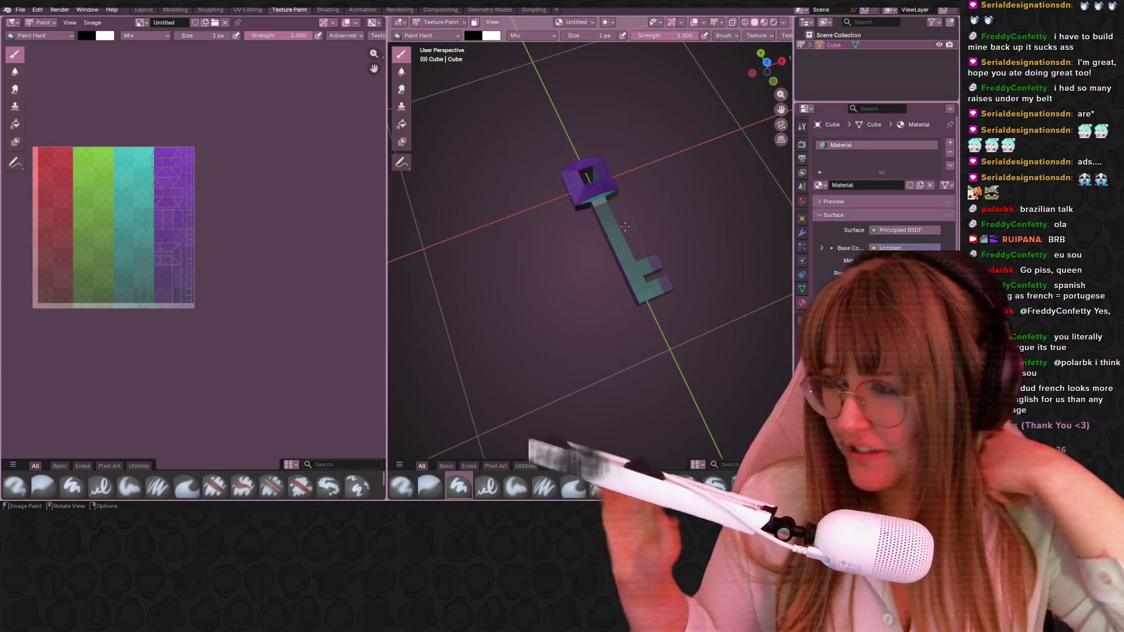
# Orbit the key to a new angle and nudge the striped texture within the image panel.
pyautogui.moveTo(635, 247); pyautogui.dragTo(669, 270, button='middle')
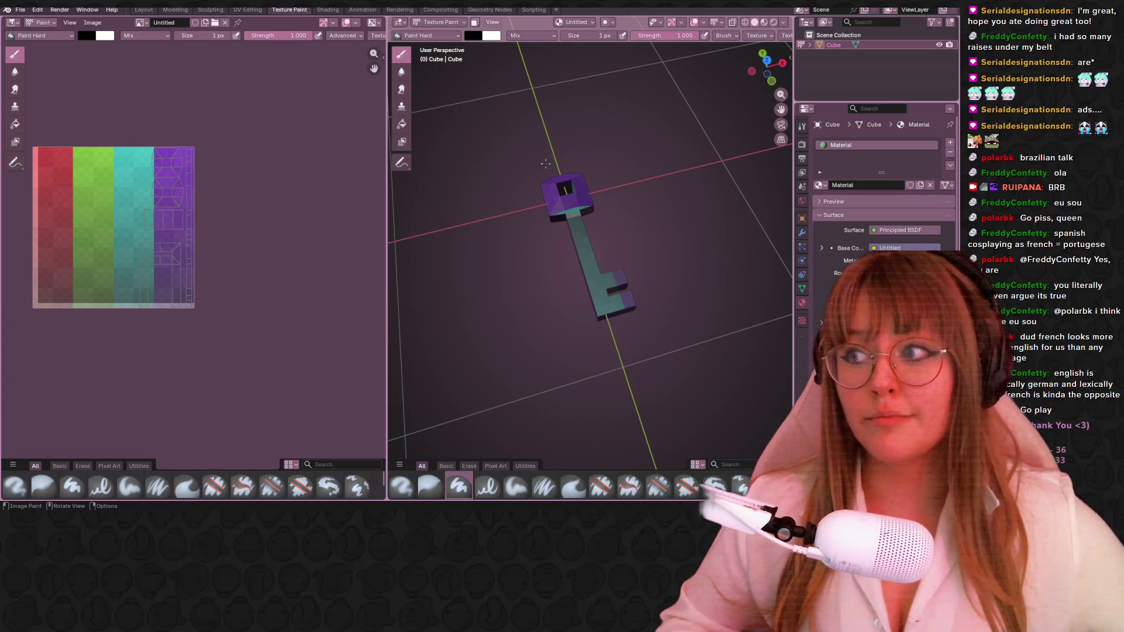
pyautogui.scroll(3, 106, 219)
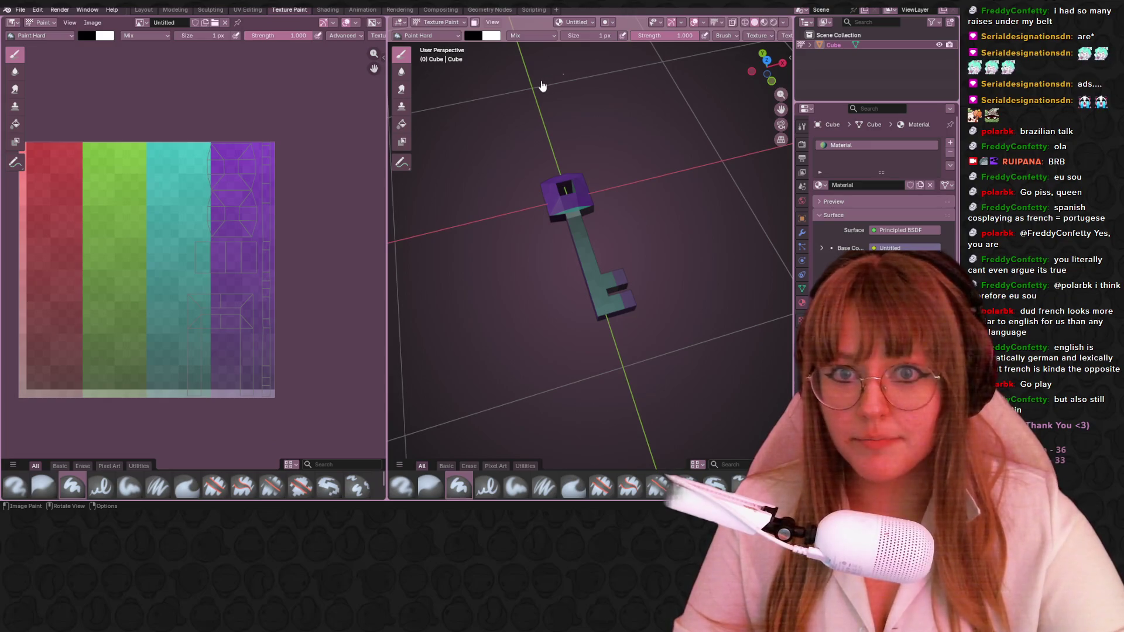
pyautogui.moveTo(230, 255); pyautogui.dragTo(248, 266, button='middle')
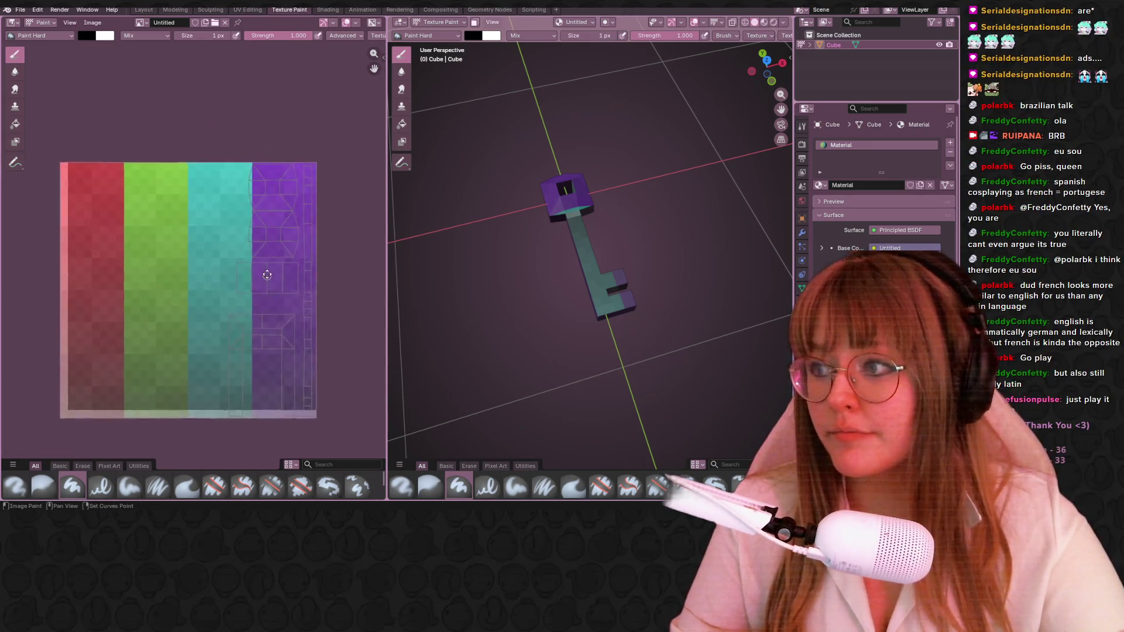
pyautogui.scroll(1, 248, 265)
# Widen the image panel against the 3D view; briefly bring up File Explorer and return.
pyautogui.moveTo(388, 299); pyautogui.dragTo(533, 298)
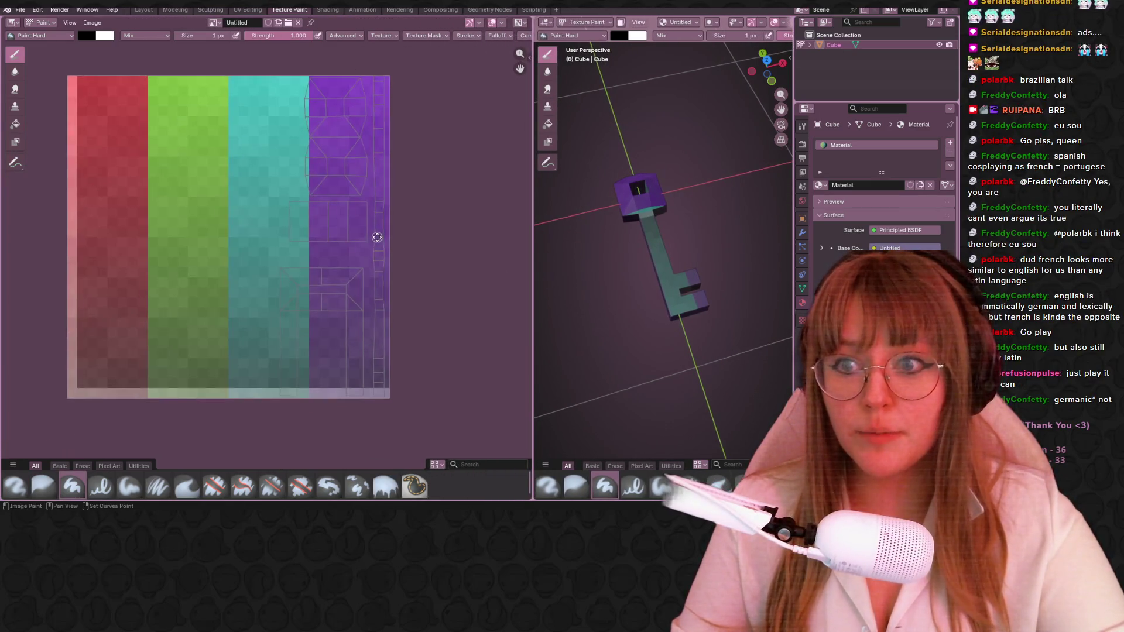
pyautogui.moveTo(386, 246); pyautogui.dragTo(419, 254, button='middle')
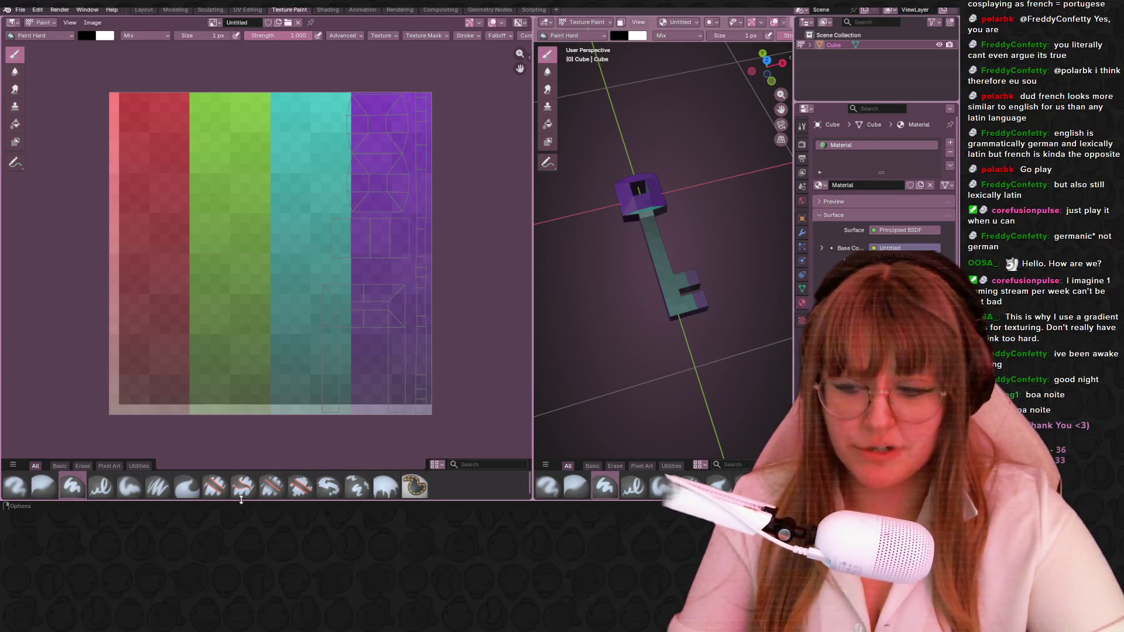
pyautogui.press('super+e')
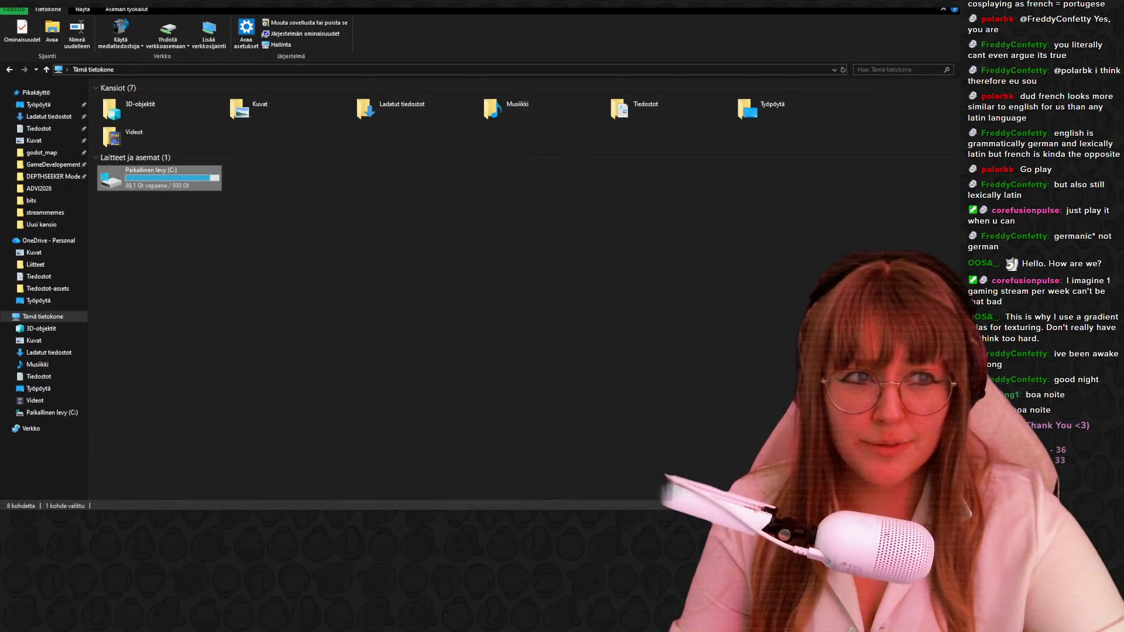
pyautogui.hotkey('alt', 'Tab')
pyautogui.scroll(2, 435, 301)
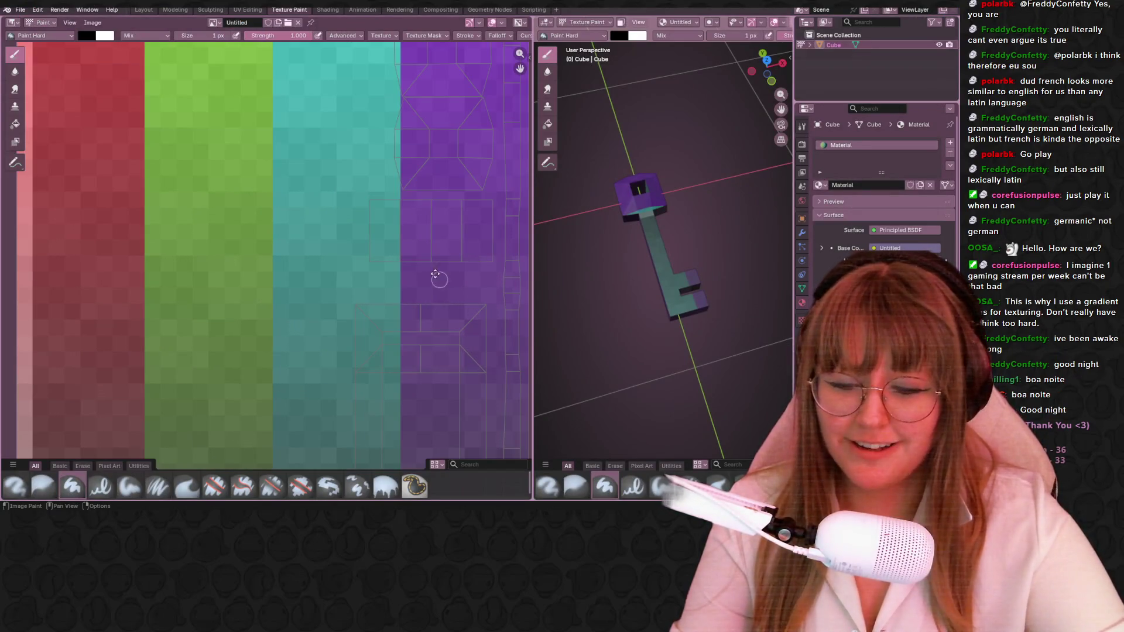
pyautogui.scroll(-1, 439, 278)
pyautogui.scroll(-1, 352, 219)
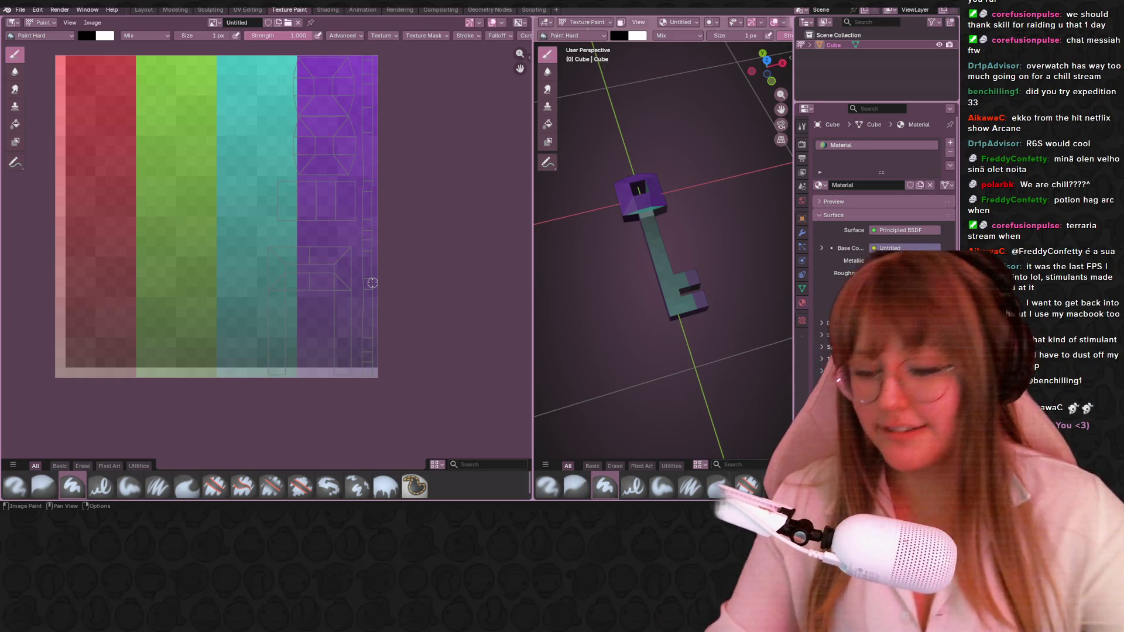
pyautogui.click(88, 35)
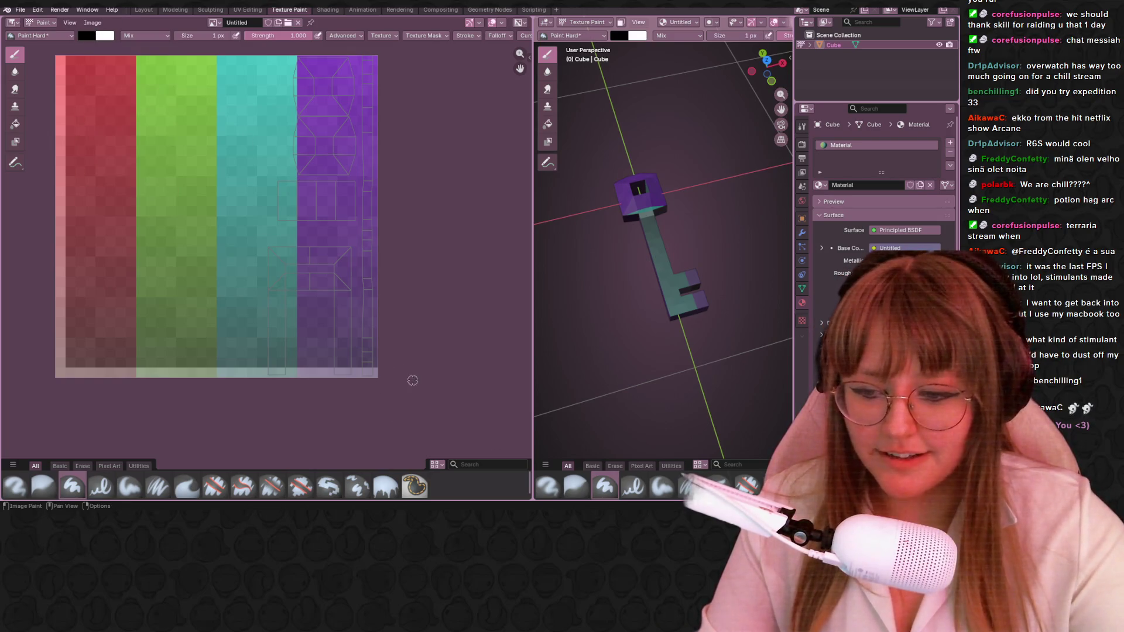
pyautogui.press('super')
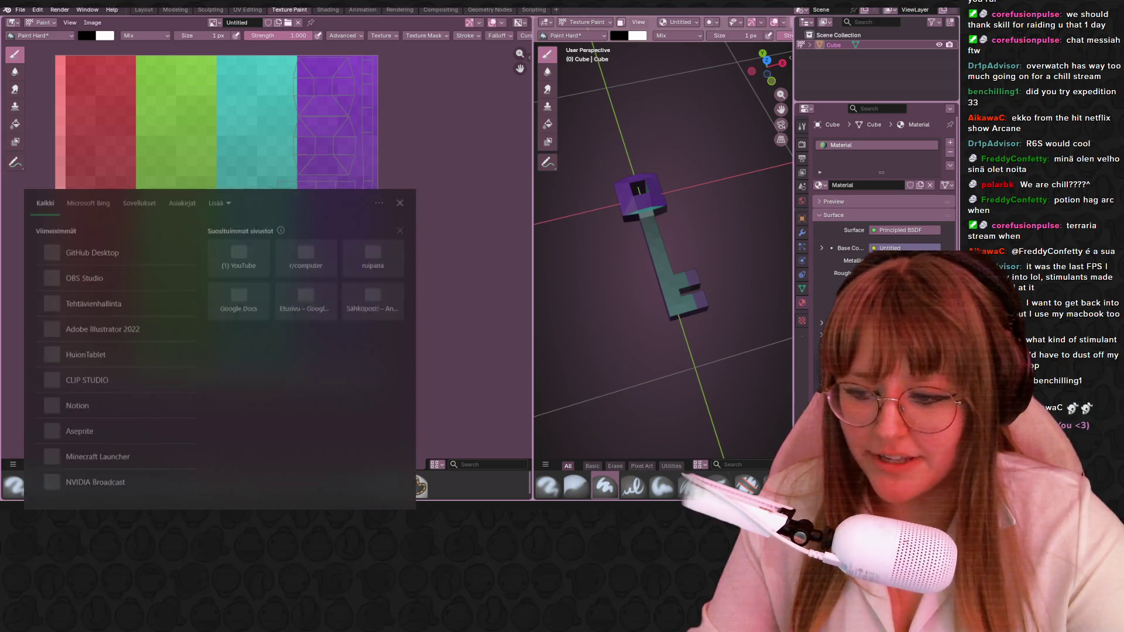
# Launch Aseprite from the Start menu and return to Blender.
pyautogui.click(120, 444)
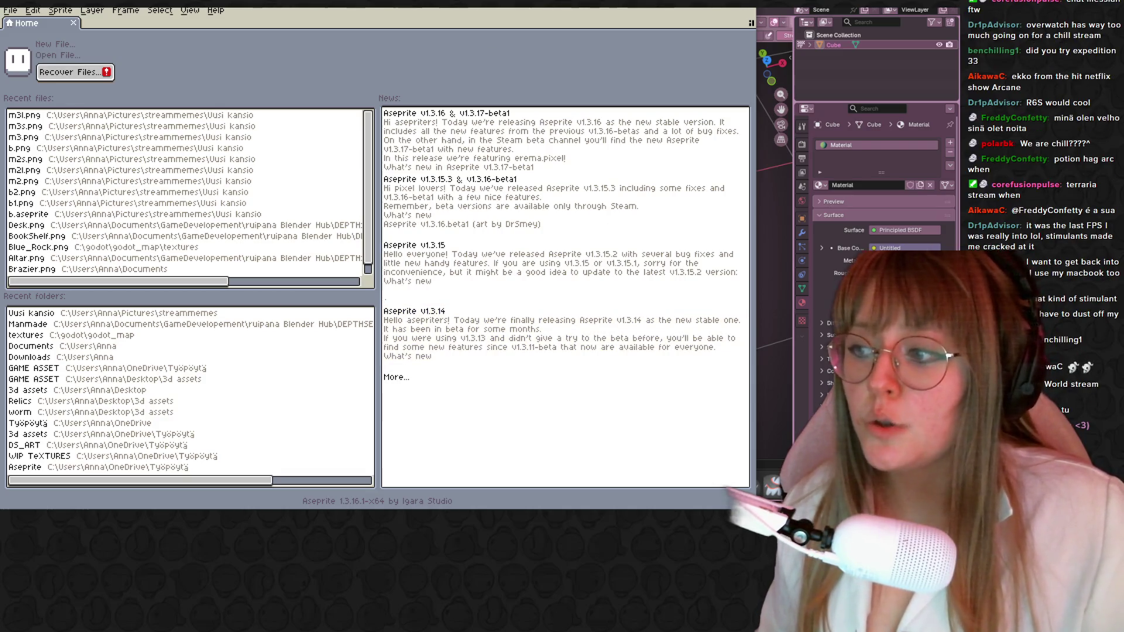
pyautogui.hotkey('alt', 'Tab')
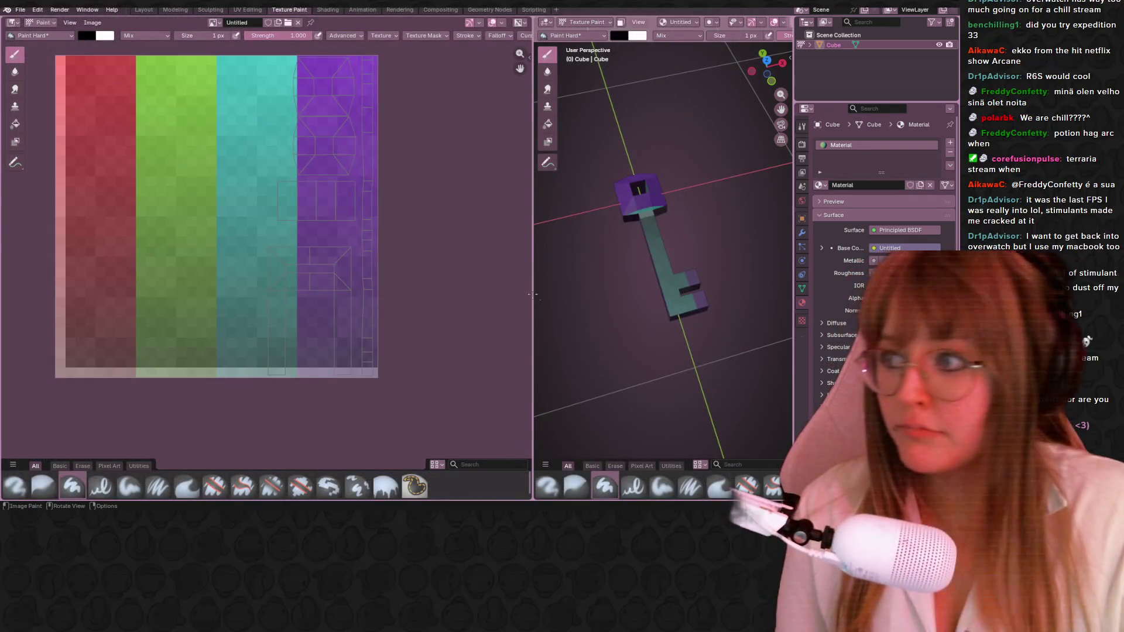
pyautogui.scroll(-1, 153, 81)
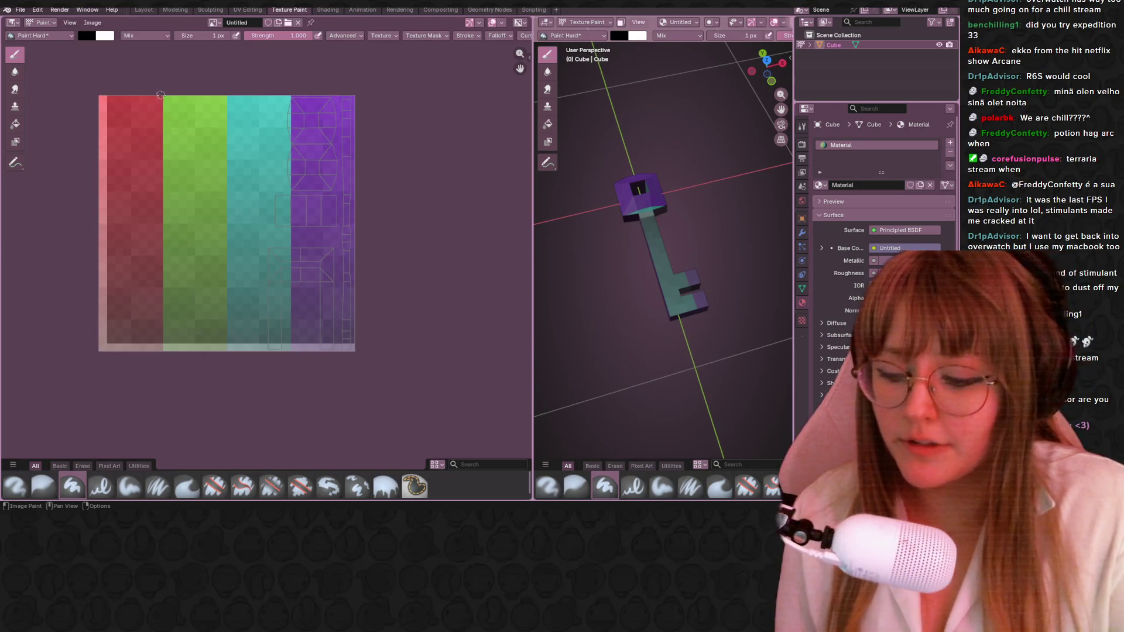
# Save the key texture as a new PNG image via Image > Save As.
pyautogui.click(94, 21)
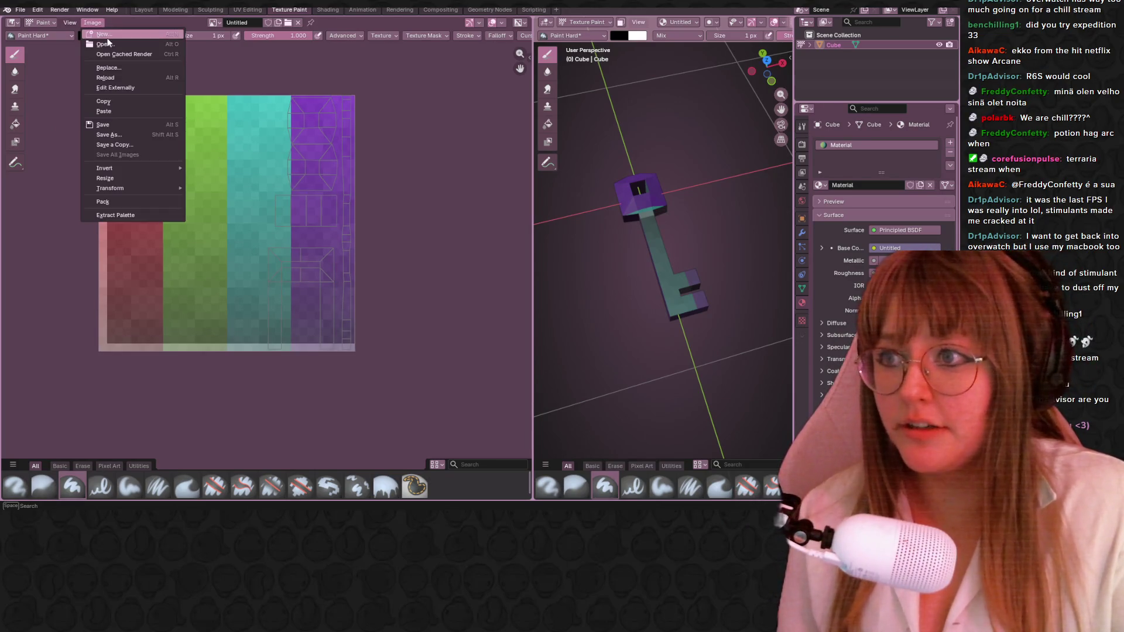
pyautogui.click(108, 134)
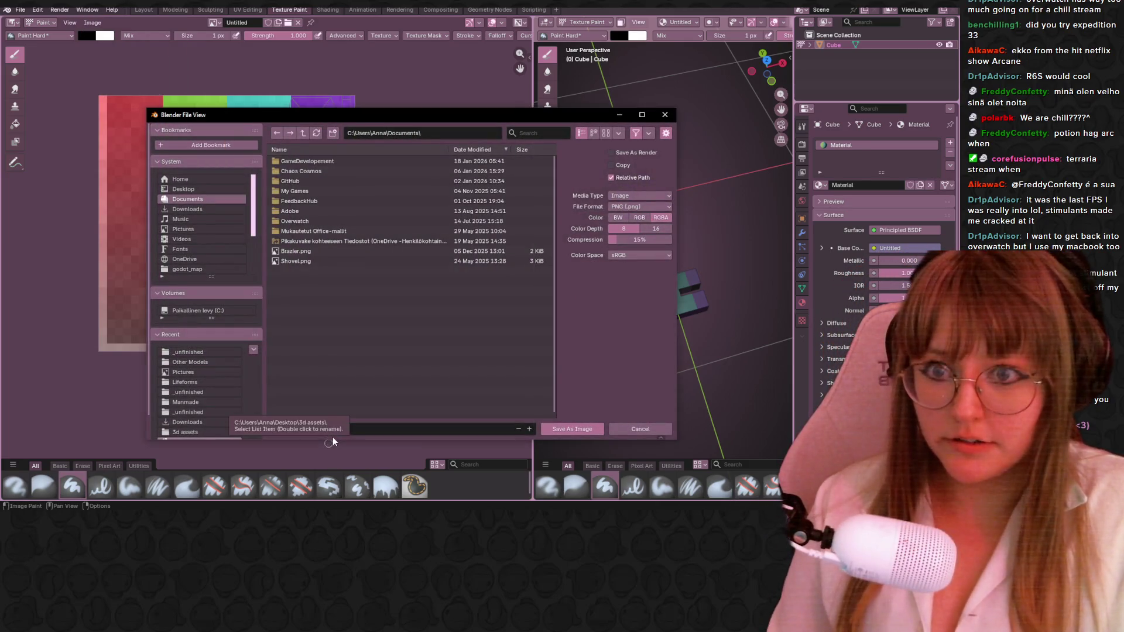
pyautogui.scroll(-2, 207, 220)
pyautogui.moveTo(279, 114)
pyautogui.mouseDown()
pyautogui.moveTo(208, 240)
pyautogui.moveTo(0, 0)
pyautogui.mouseUp()
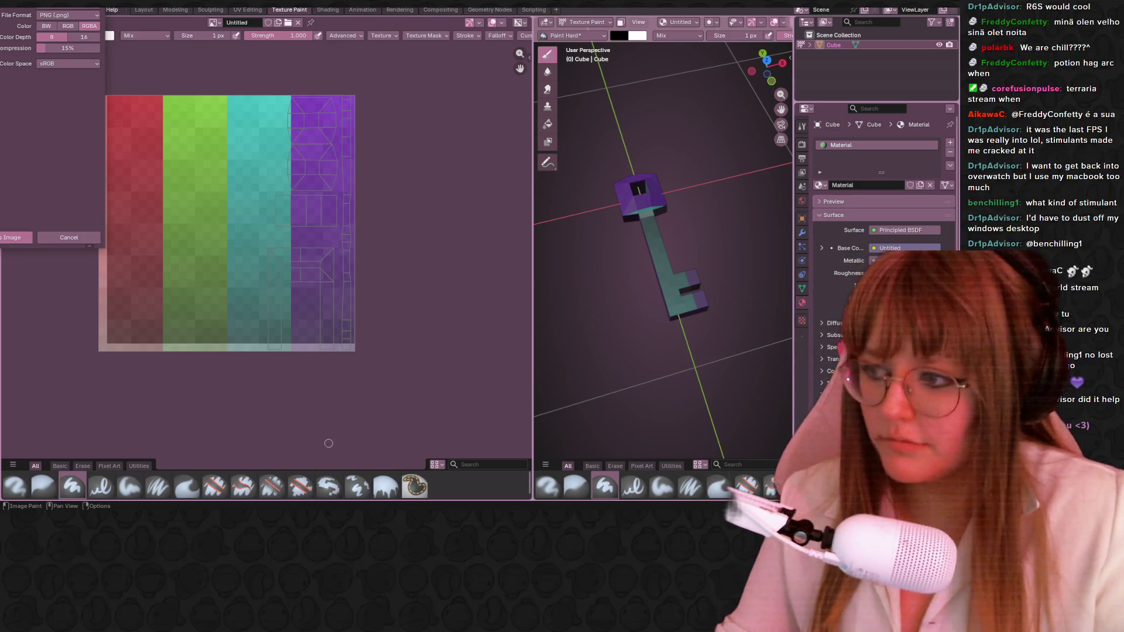
pyautogui.press('Return')
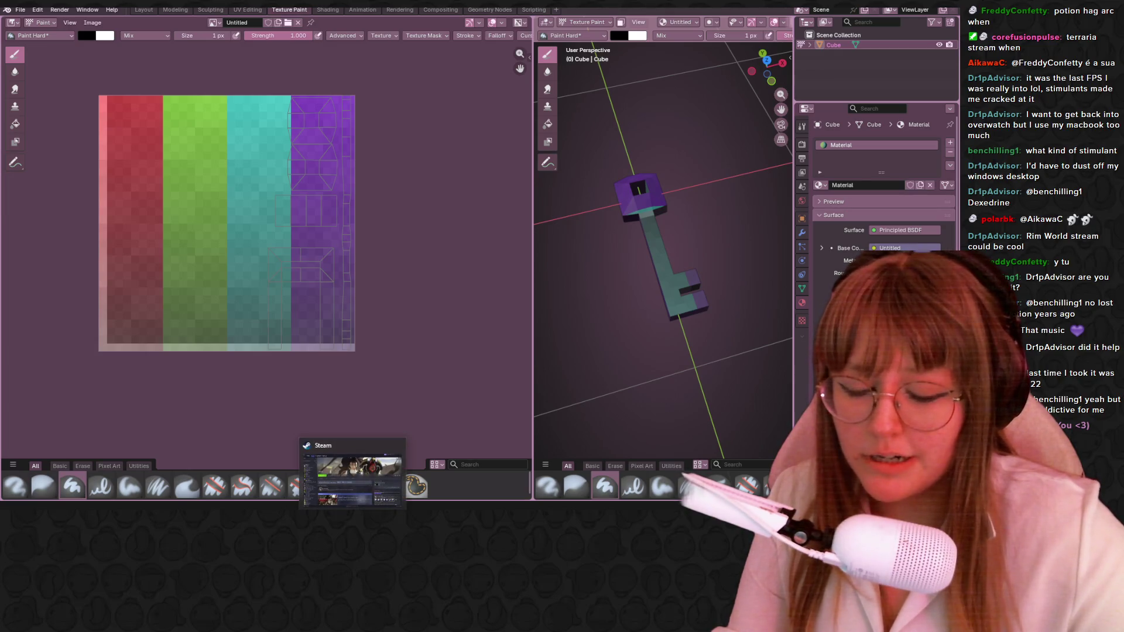
# Launch Aseprite from the Steam library's Play button.
pyautogui.click(351, 474)
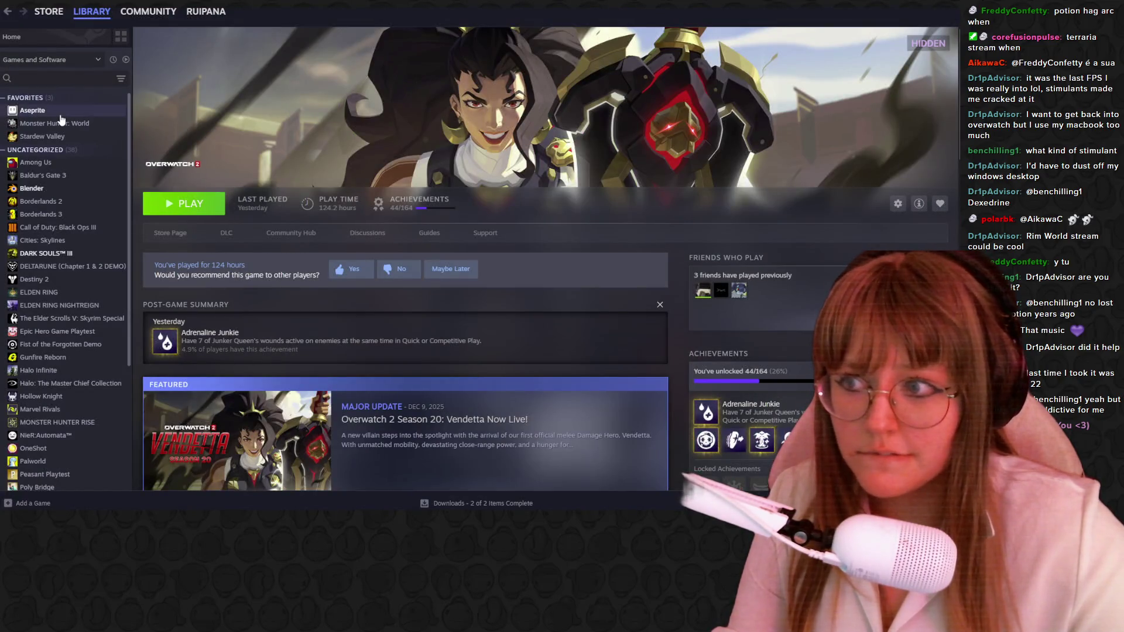
pyautogui.click(60, 111)
pyautogui.click(174, 205)
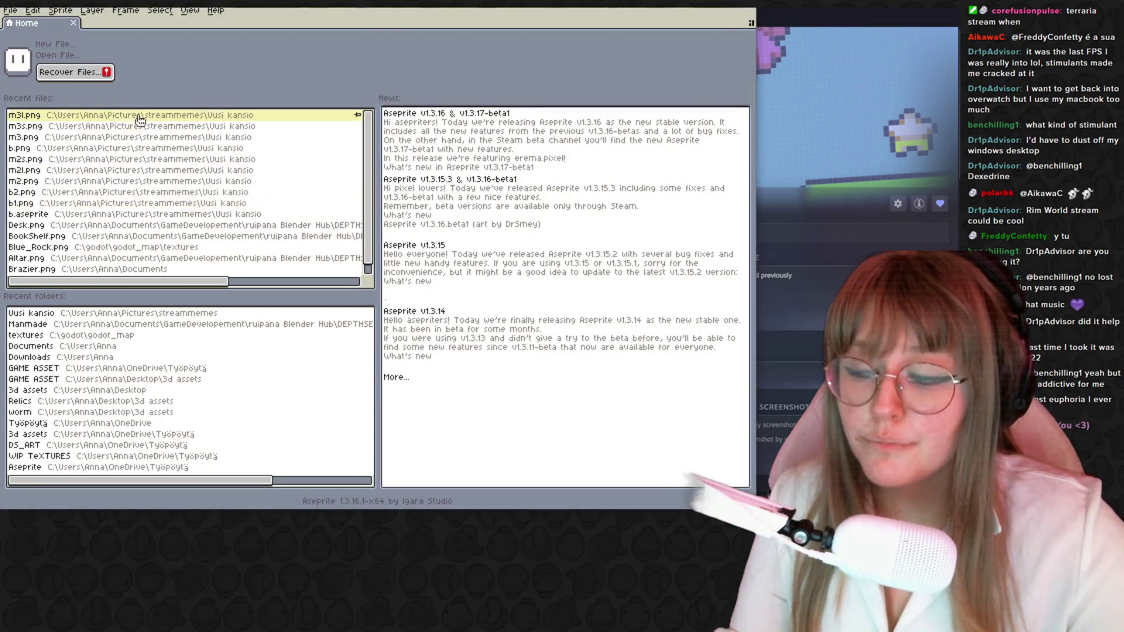
# Cancel a new sprite, browse to and load key.png, then reach the palette options.
pyautogui.click(56, 45)
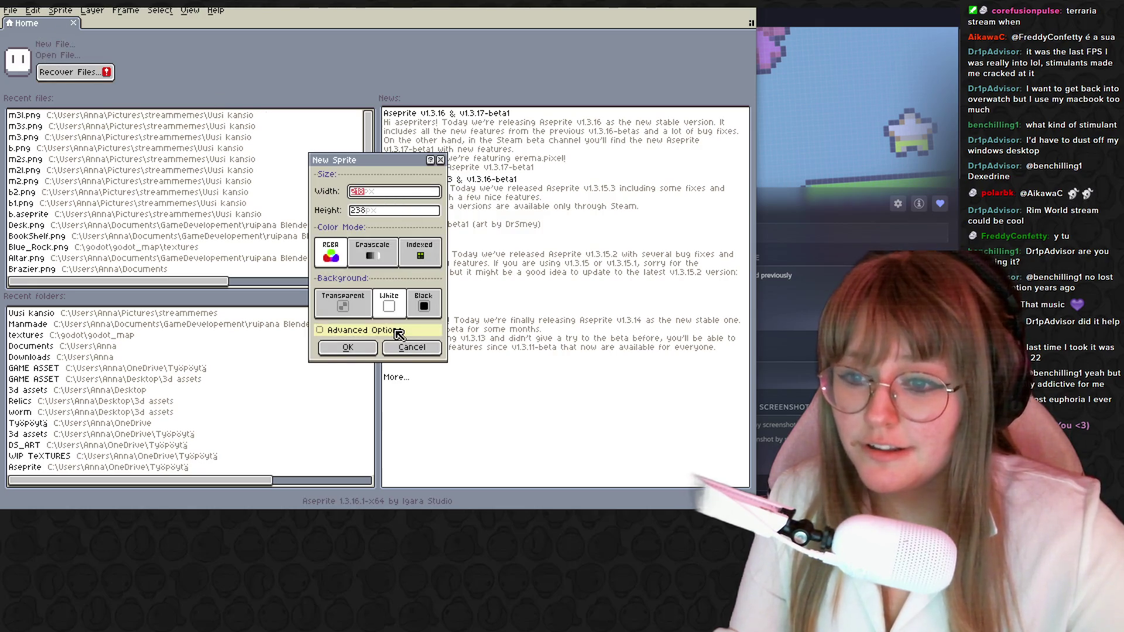
pyautogui.click(411, 347)
pyautogui.click(10, 11)
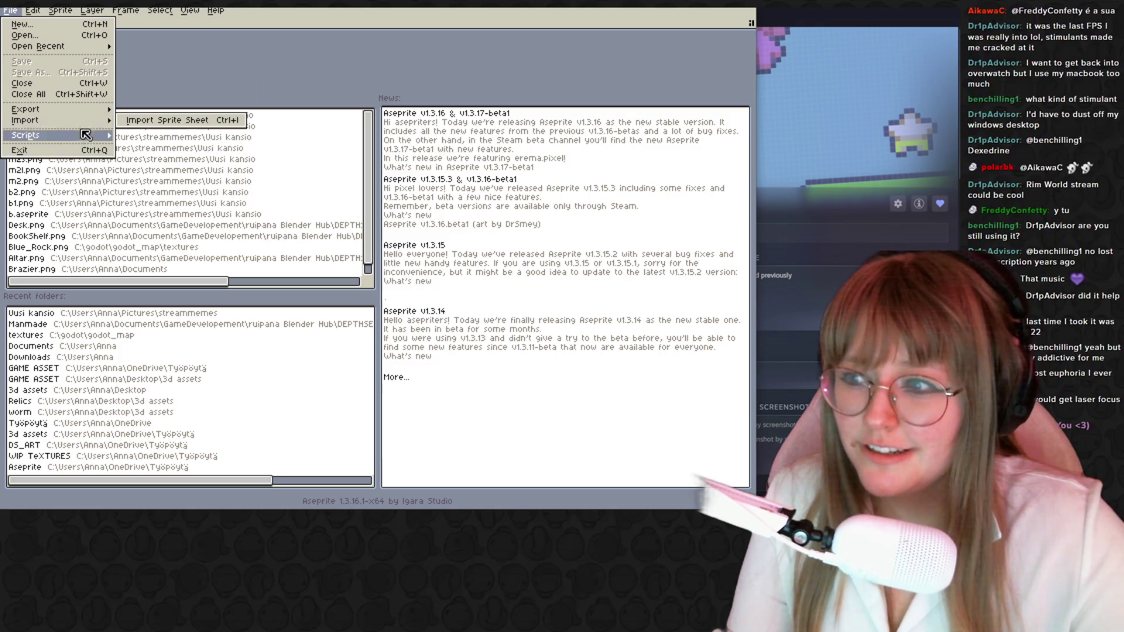
pyautogui.moveTo(39, 47)
pyautogui.click(24, 35)
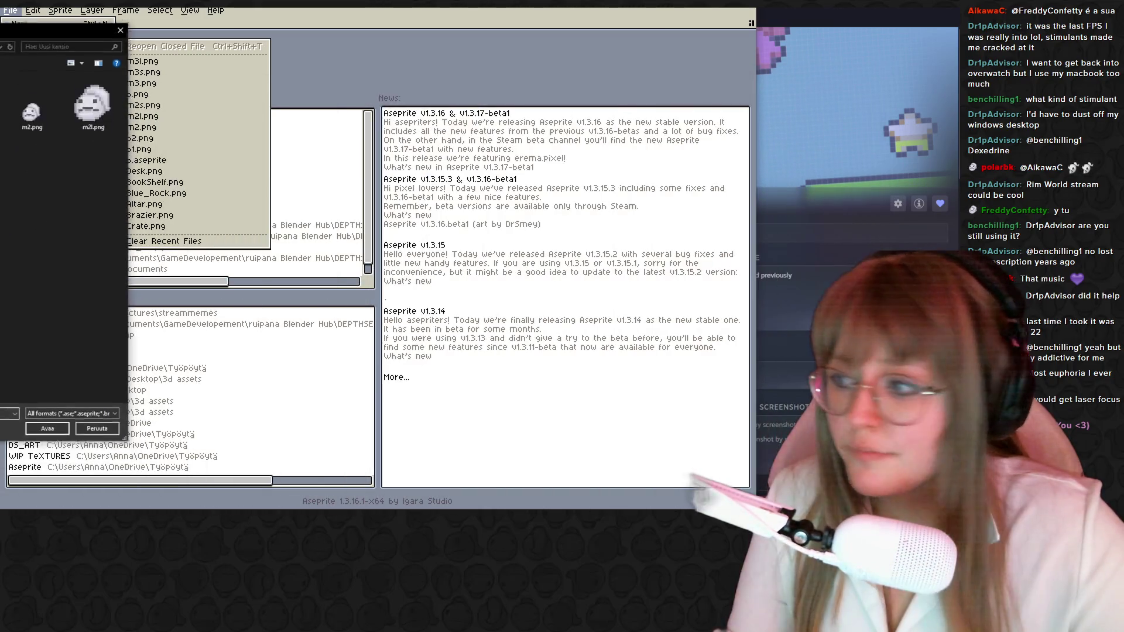
pyautogui.moveTo(408, 89); pyautogui.dragTo(0, 53)
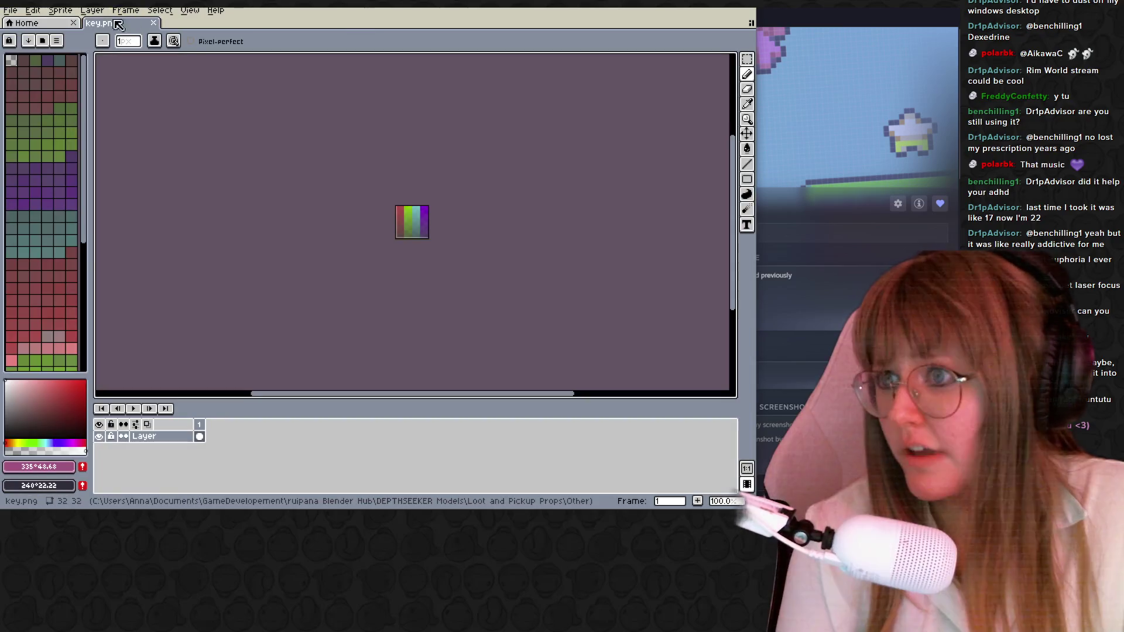
pyautogui.click(58, 41)
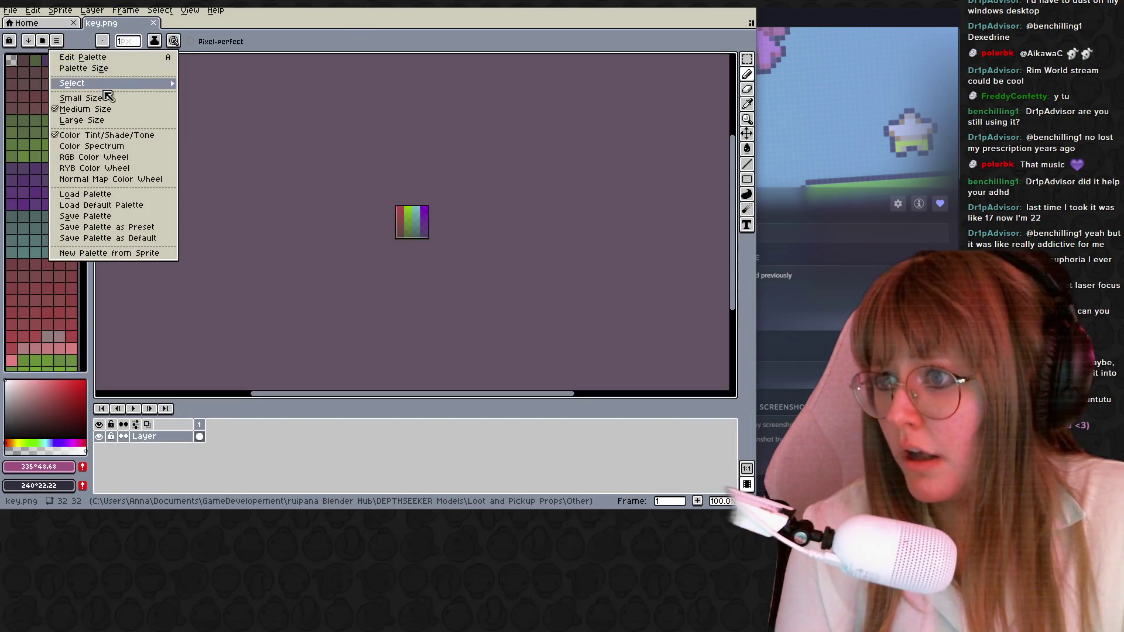
# Switch to the default palette and paint dark and reddish-brown pixels atop the red column.
pyautogui.click(132, 205)
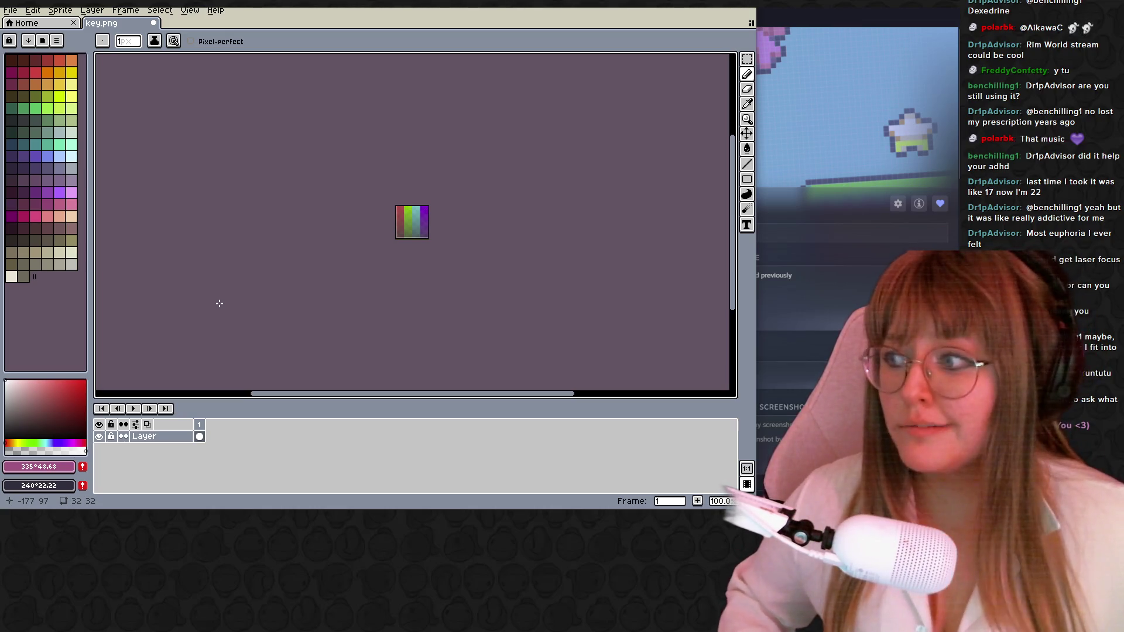
pyautogui.scroll(1, 494, 196)
pyautogui.scroll(4, 513, 229)
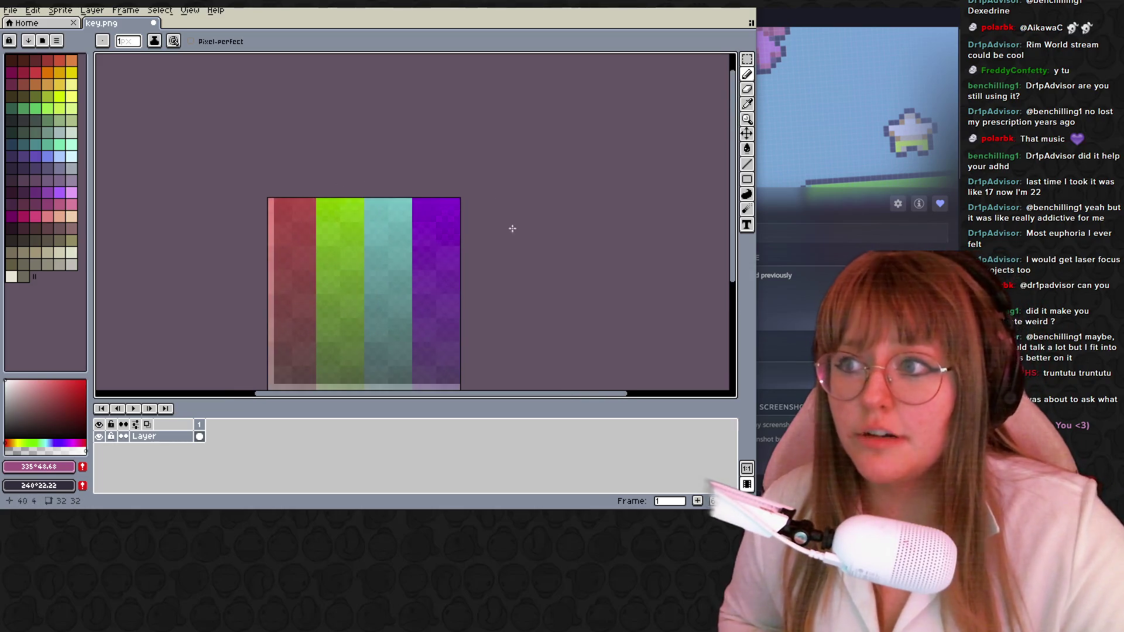
pyautogui.scroll(-3, 512, 228)
pyautogui.click(12, 83)
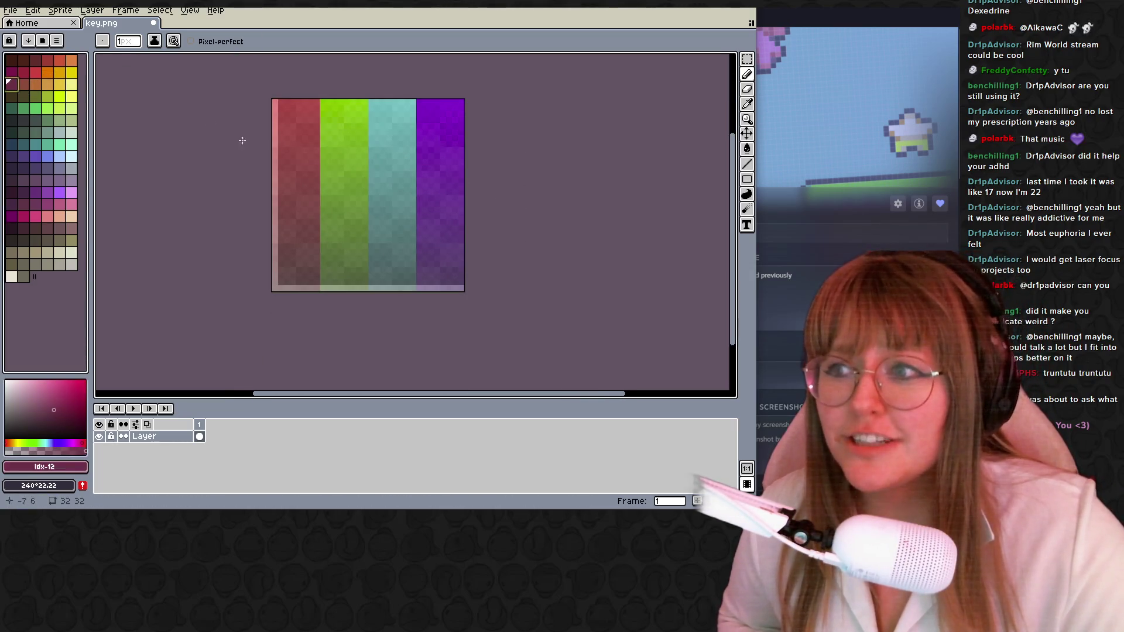
pyautogui.scroll(2, 304, 168)
pyautogui.scroll(-2, 307, 167)
pyautogui.moveTo(307, 167); pyautogui.dragTo(328, 219, button='middle')
pyautogui.click(327, 155)
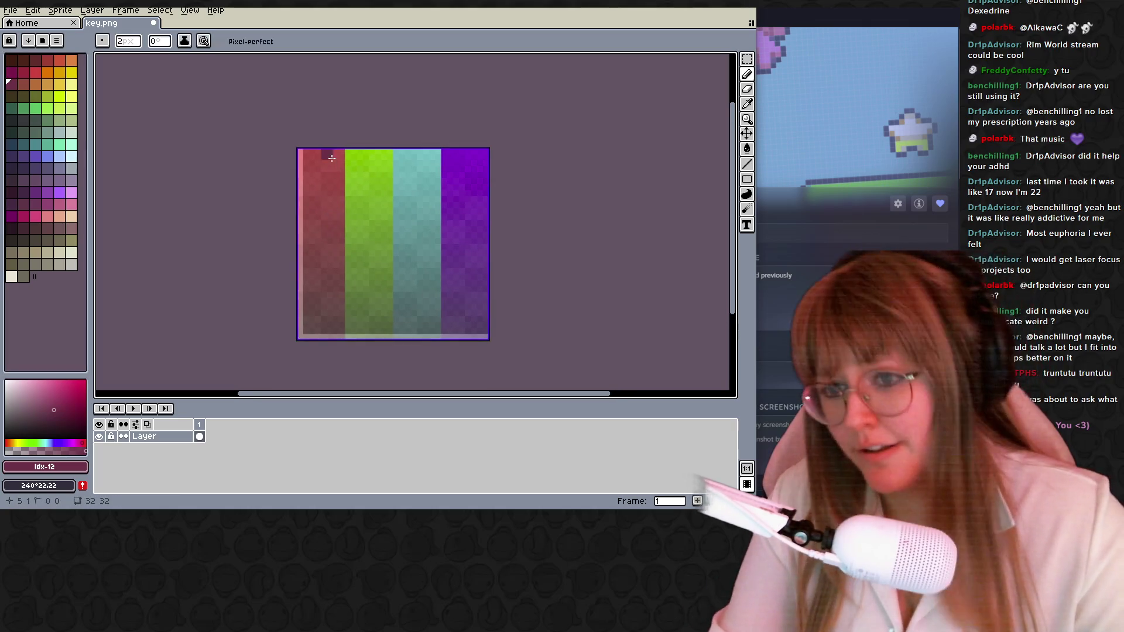
pyautogui.click(27, 88)
pyautogui.click(324, 156)
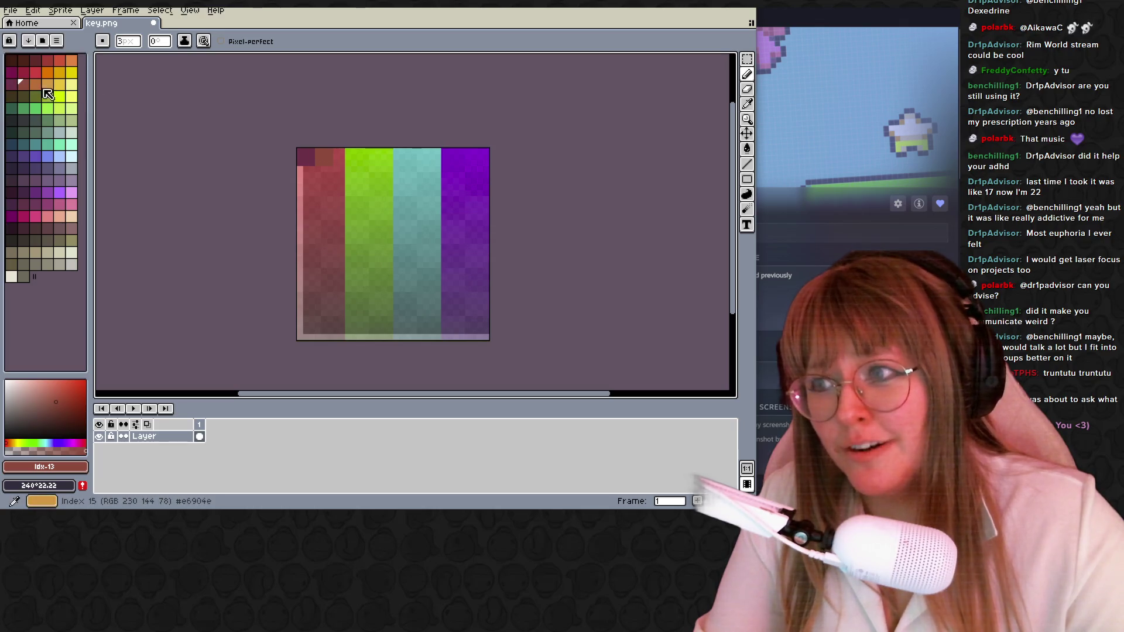
# Paint orange, yellow and pale-yellow swatch pixels along the top row, then return to Blender.
pyautogui.click(35, 84)
pyautogui.click(351, 157)
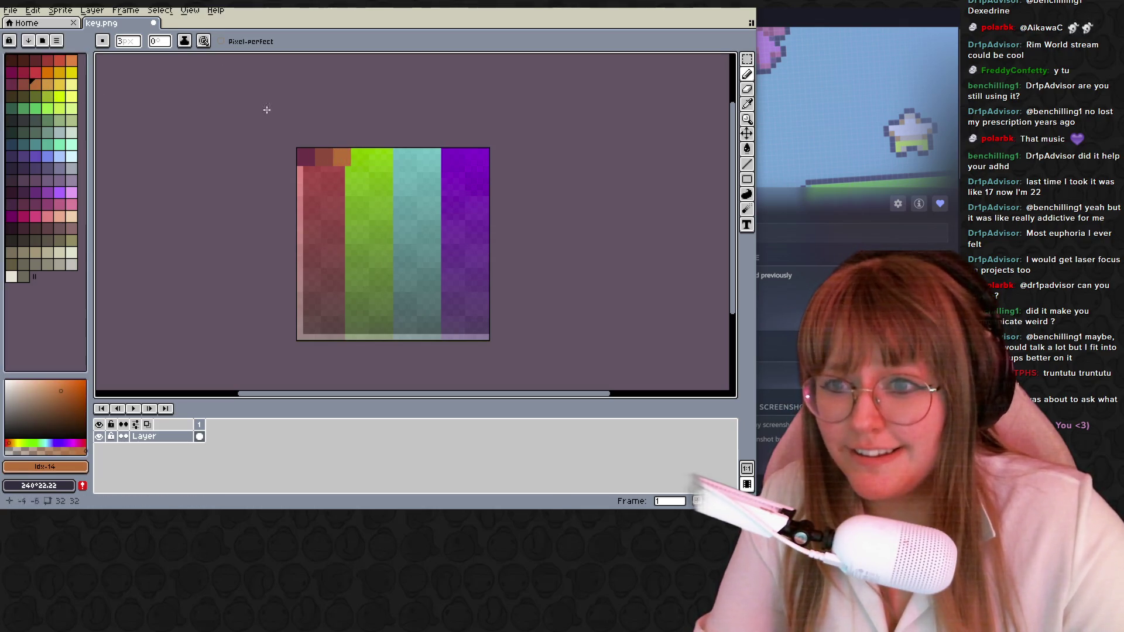
pyautogui.click(48, 84)
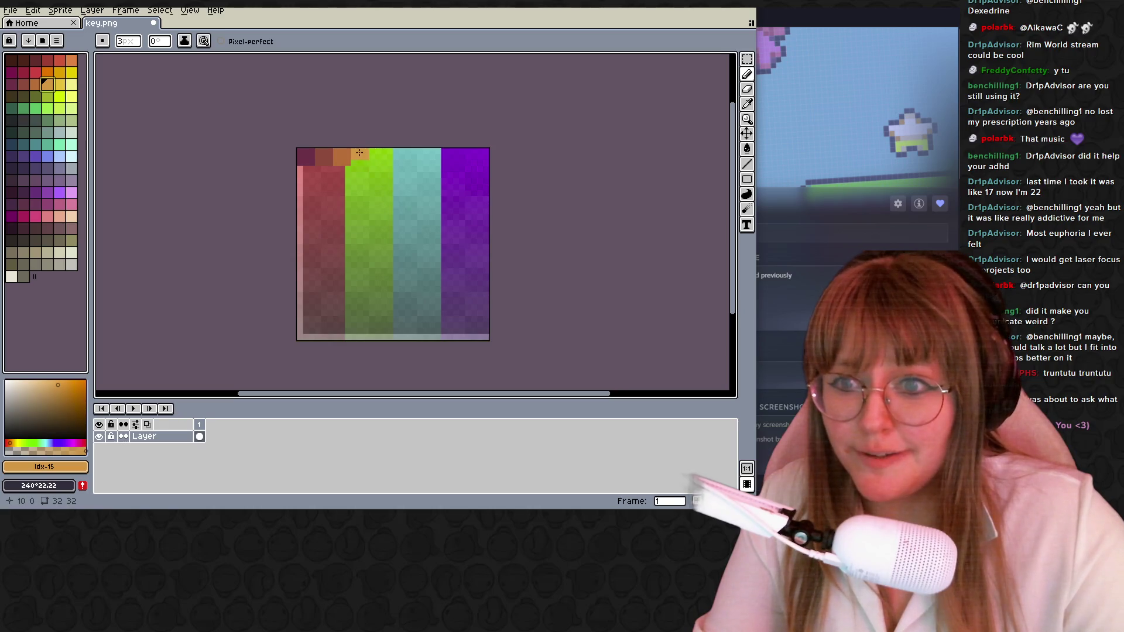
pyautogui.click(59, 85)
pyautogui.click(349, 155)
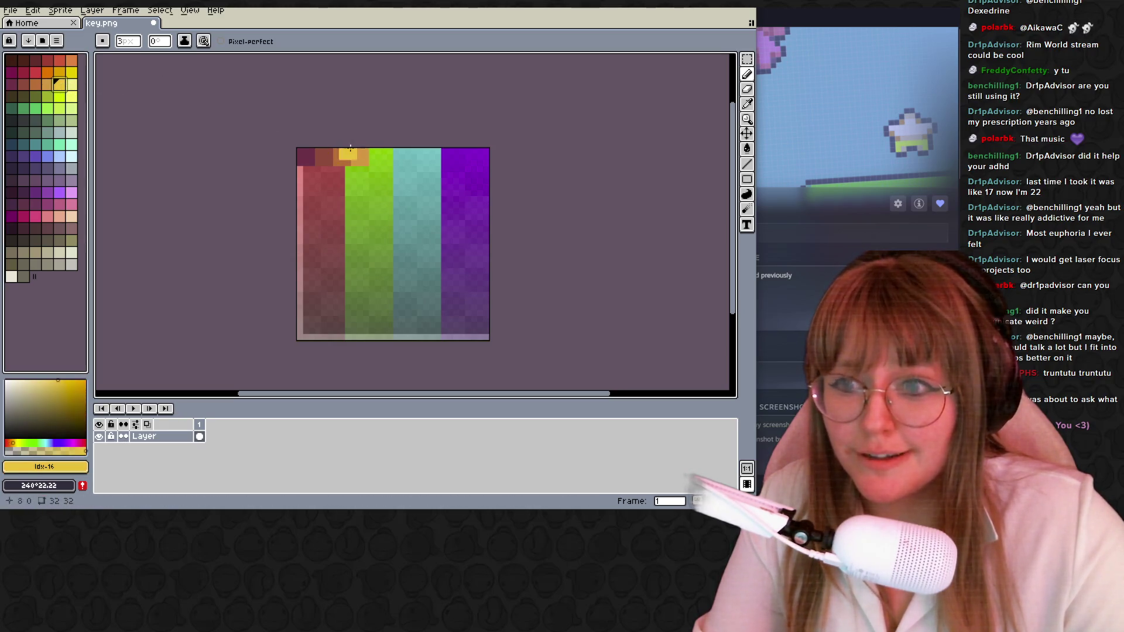
pyautogui.click(71, 85)
pyautogui.click(397, 157)
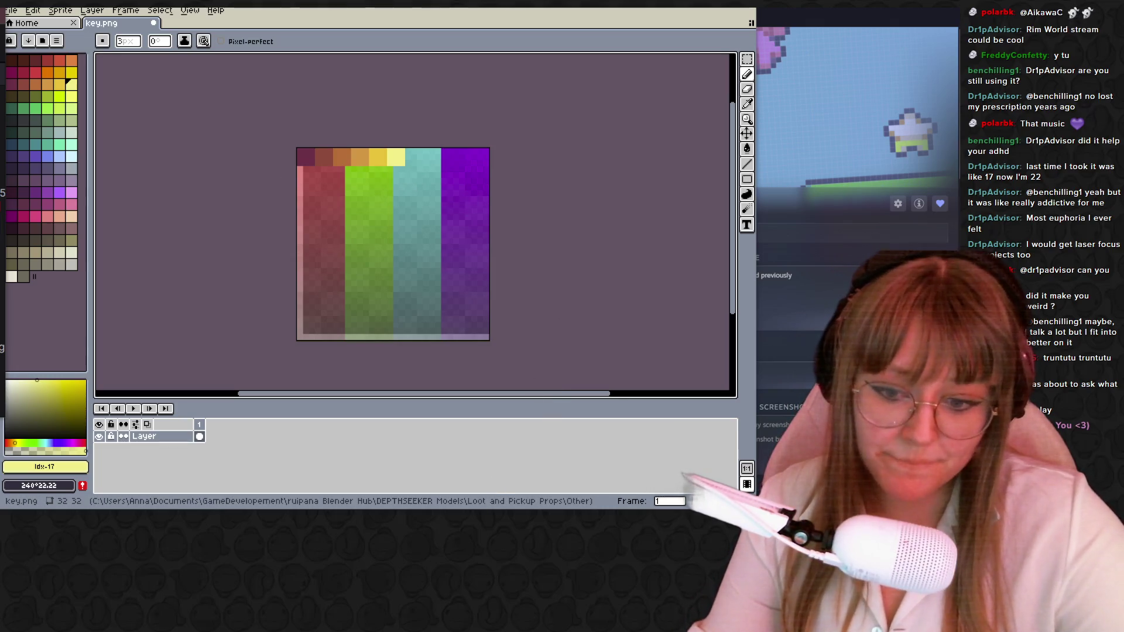
pyautogui.hotkey('alt', 'Tab')
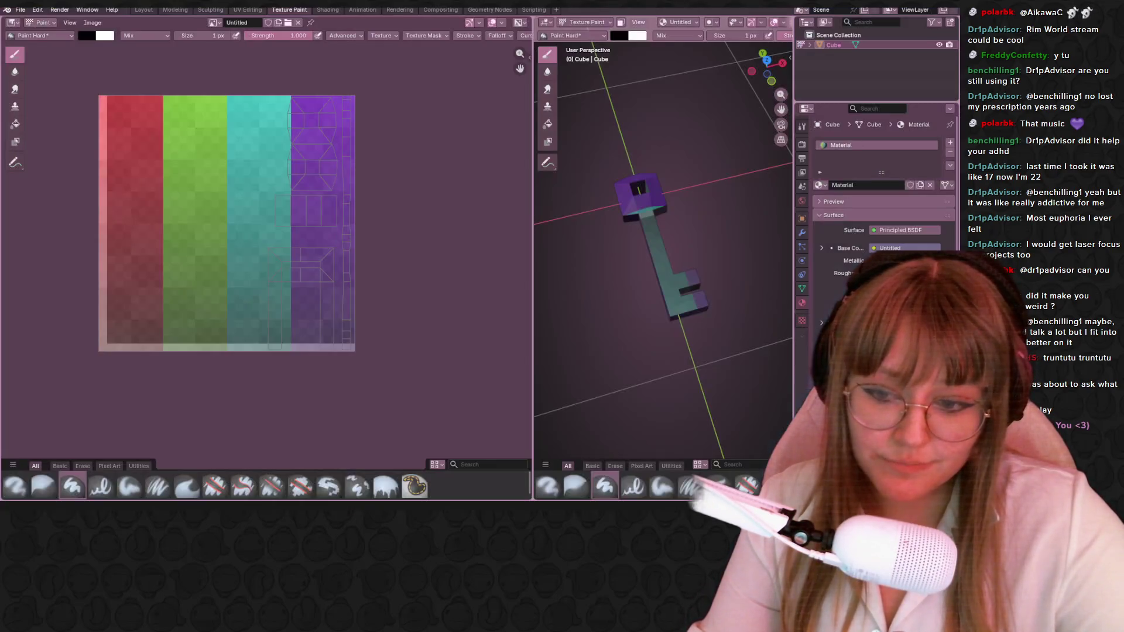
# Reload the key texture from disk through the Image menu.
pyautogui.click(92, 22)
pyautogui.click(135, 77)
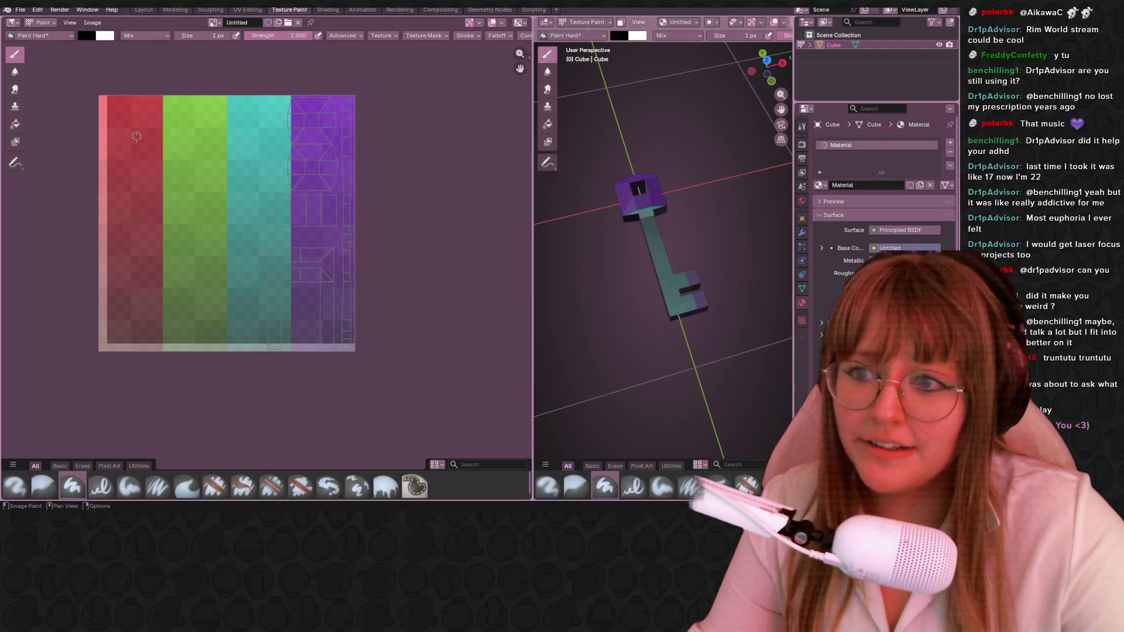
pyautogui.moveTo(219, 221); pyautogui.dragTo(290, 258, button='middle')
# Switch to Aseprite to save the file, then return to Blender's Image menu.
pyautogui.hotkey('alt', 'Tab')
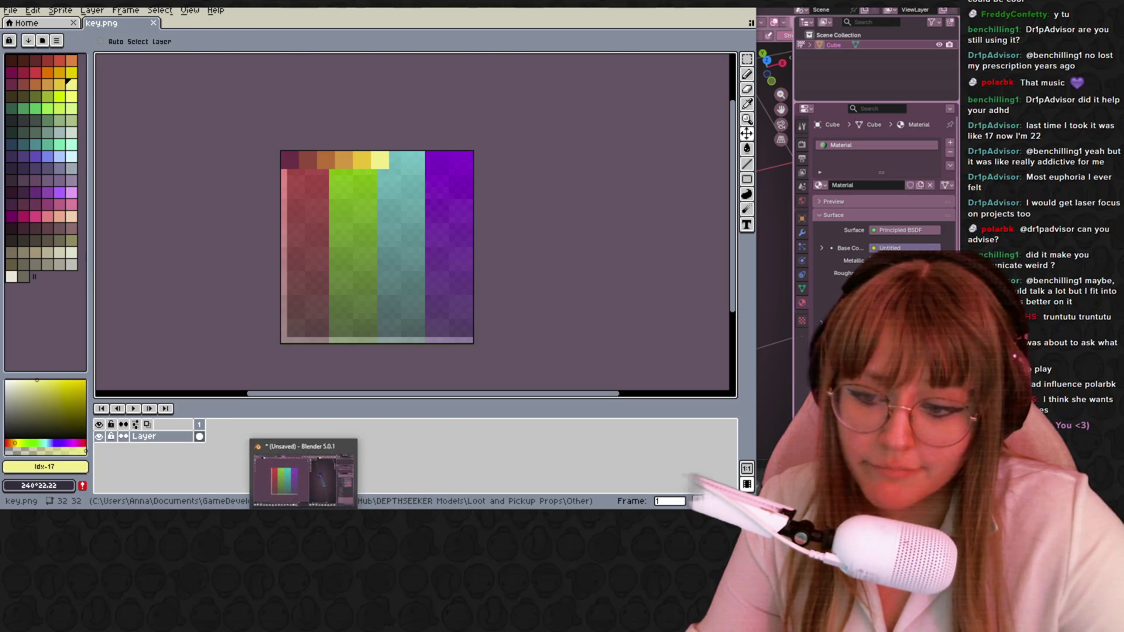
pyautogui.click(303, 474)
pyautogui.click(100, 24)
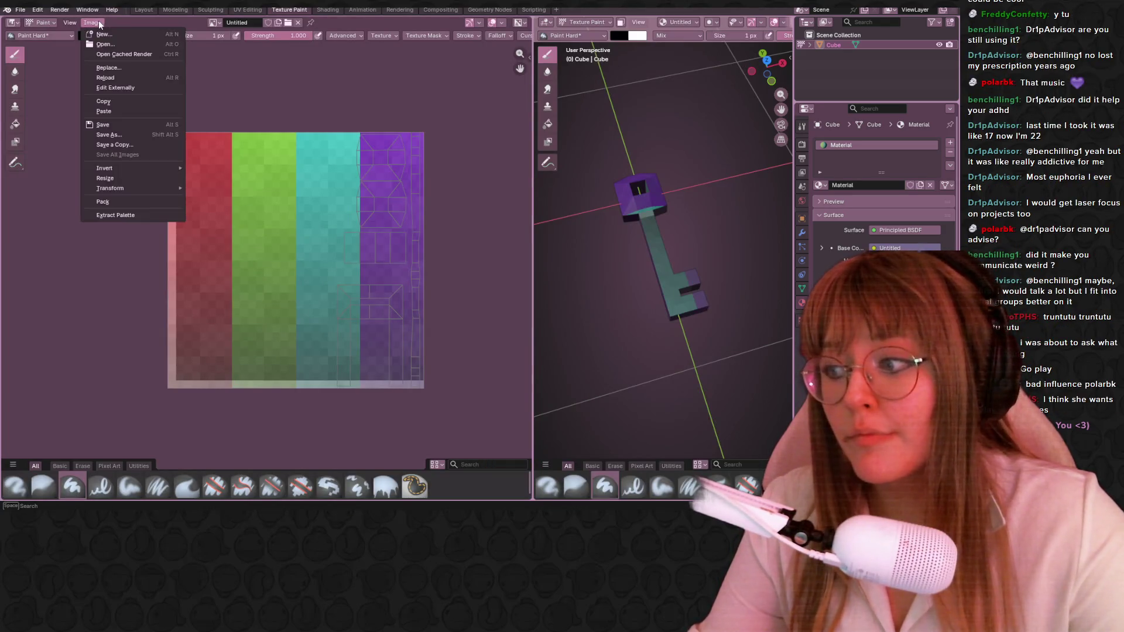
# Reload the texture to show the new top colour strip and sample its dark red as the paint colour.
pyautogui.click(123, 81)
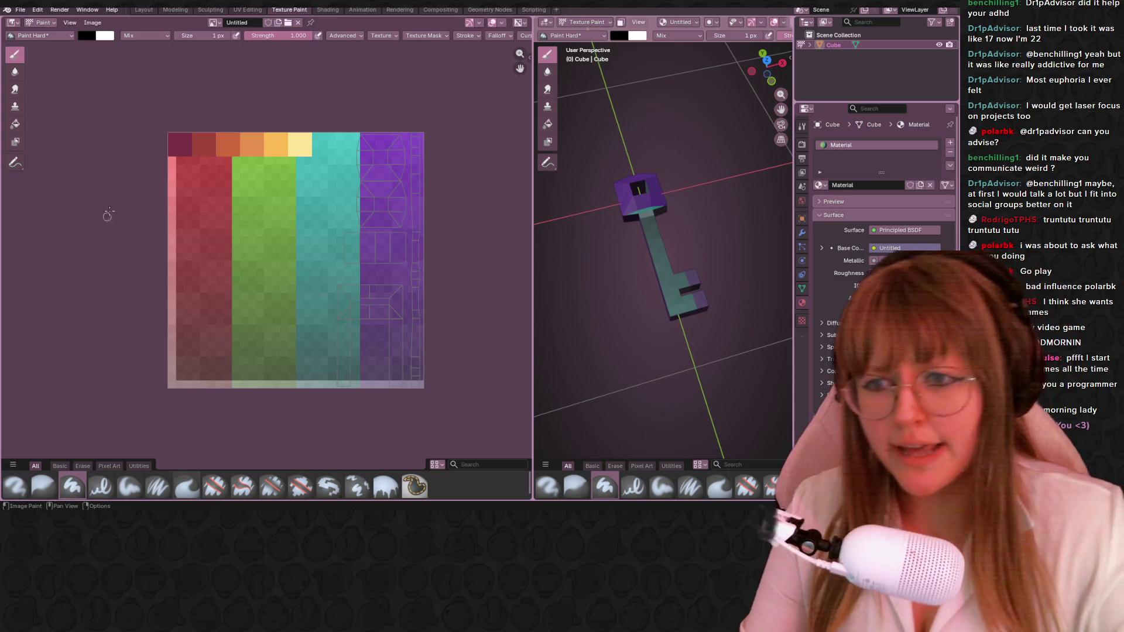
pyautogui.moveTo(336, 166)
pyautogui.mouseDown(button='middle')
pyautogui.moveTo(287, 146)
pyautogui.moveTo(294, 135)
pyautogui.mouseUp(button='middle')
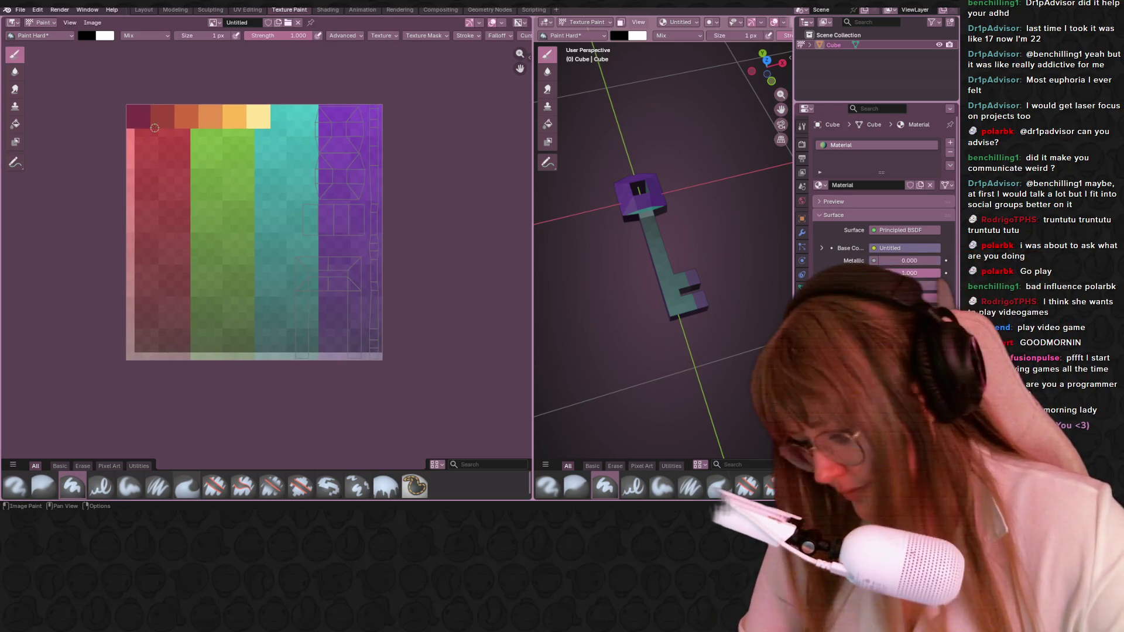
pyautogui.moveTo(141, 113); pyautogui.dragTo(153, 137, button='middle')
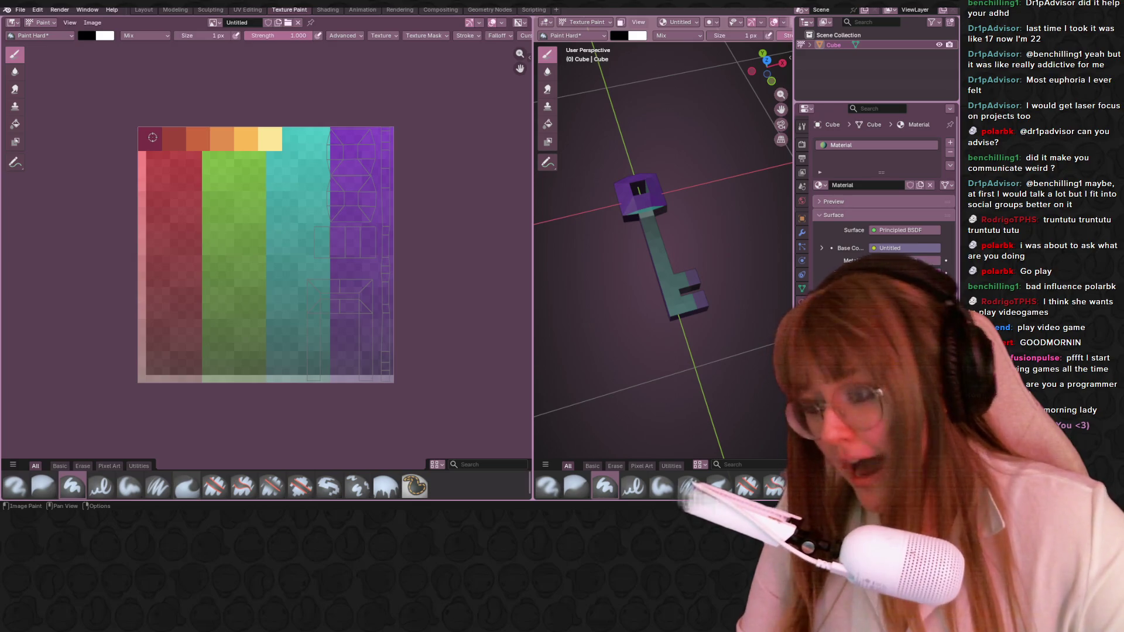
pyautogui.press('s')
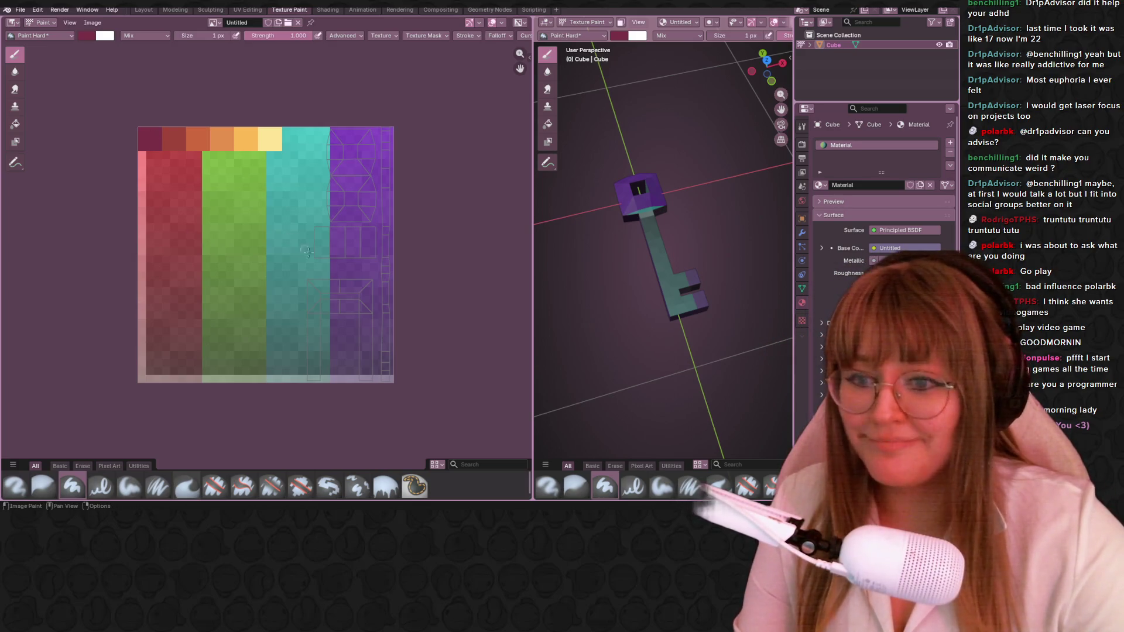
# Activate the Paint Pixel Art brush from the Pixel Art asset shelf.
pyautogui.moveTo(393, 359); pyautogui.dragTo(368, 331, button='middle')
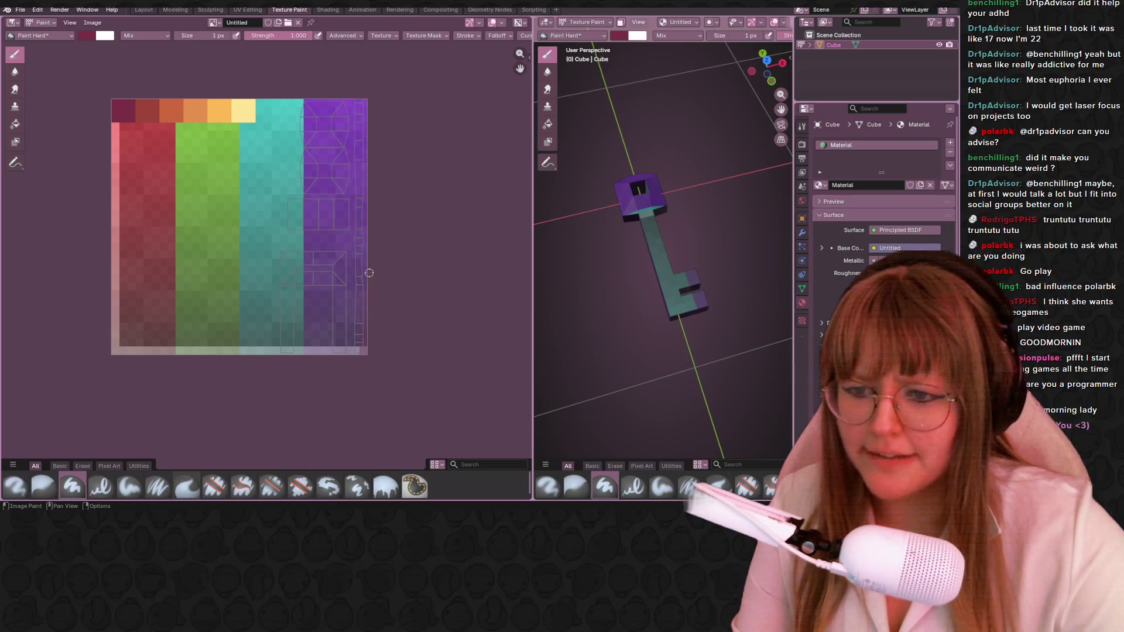
pyautogui.click(109, 466)
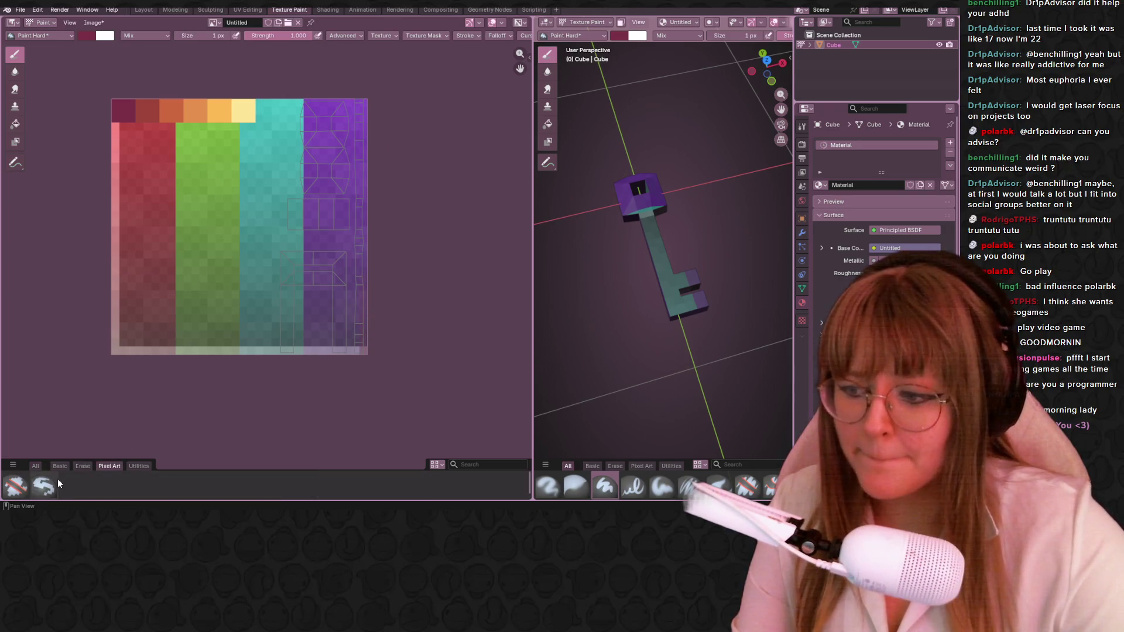
pyautogui.click(44, 485)
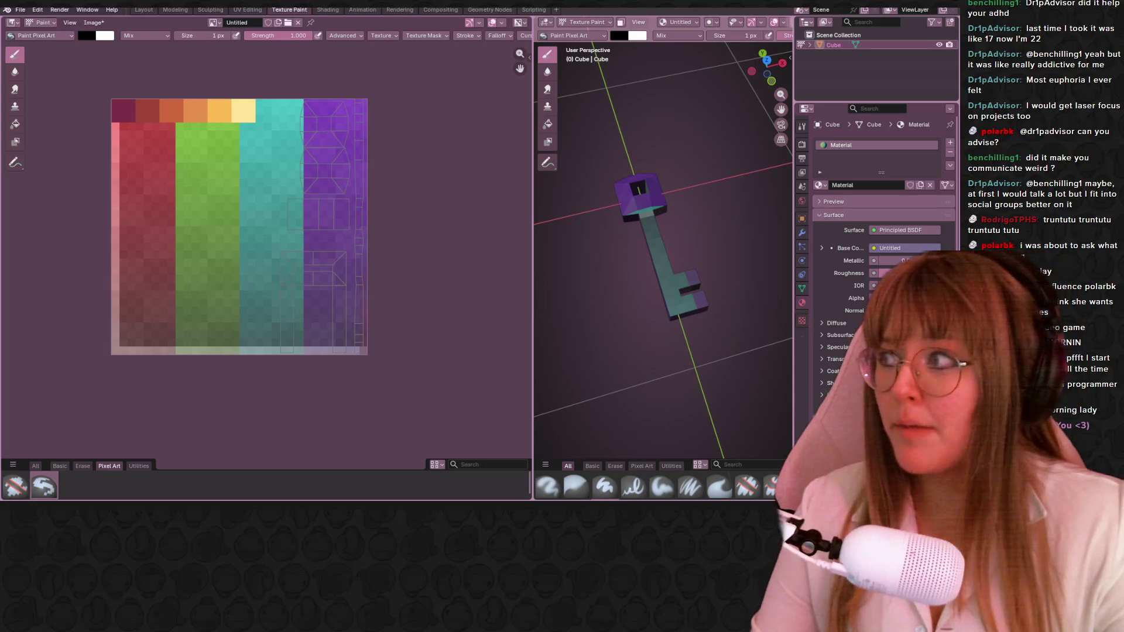
# Paint a dark-red vertical line along the texture's right edge near the bottom.
pyautogui.moveTo(359, 352); pyautogui.dragTo(325, 383, button='middle')
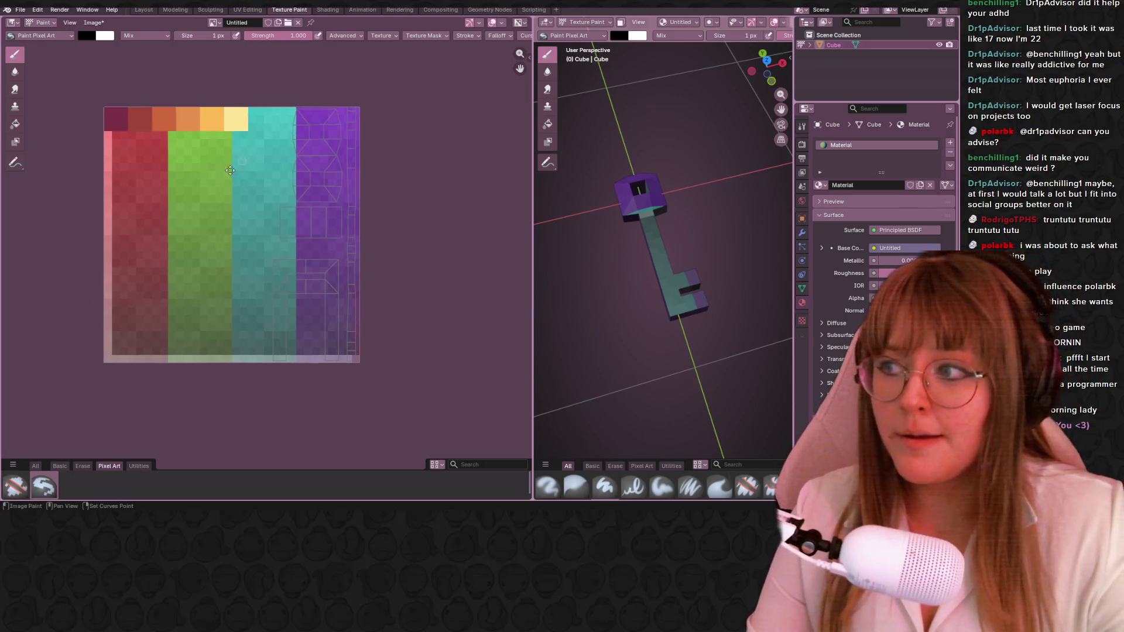
pyautogui.moveTo(329, 383); pyautogui.dragTo(331, 364)
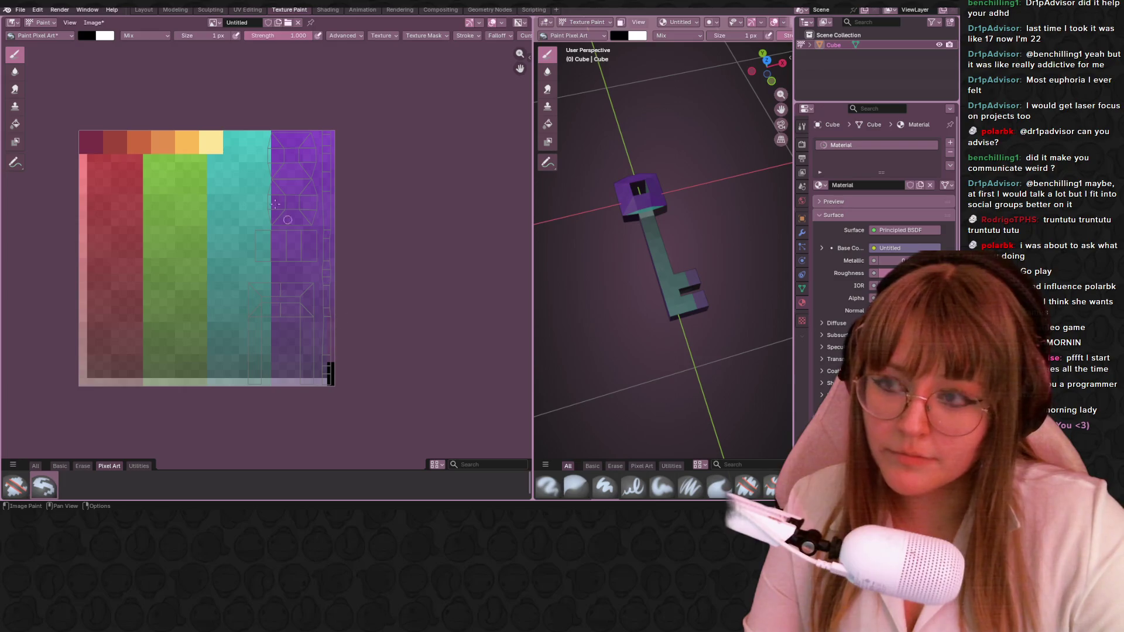
pyautogui.press('s')
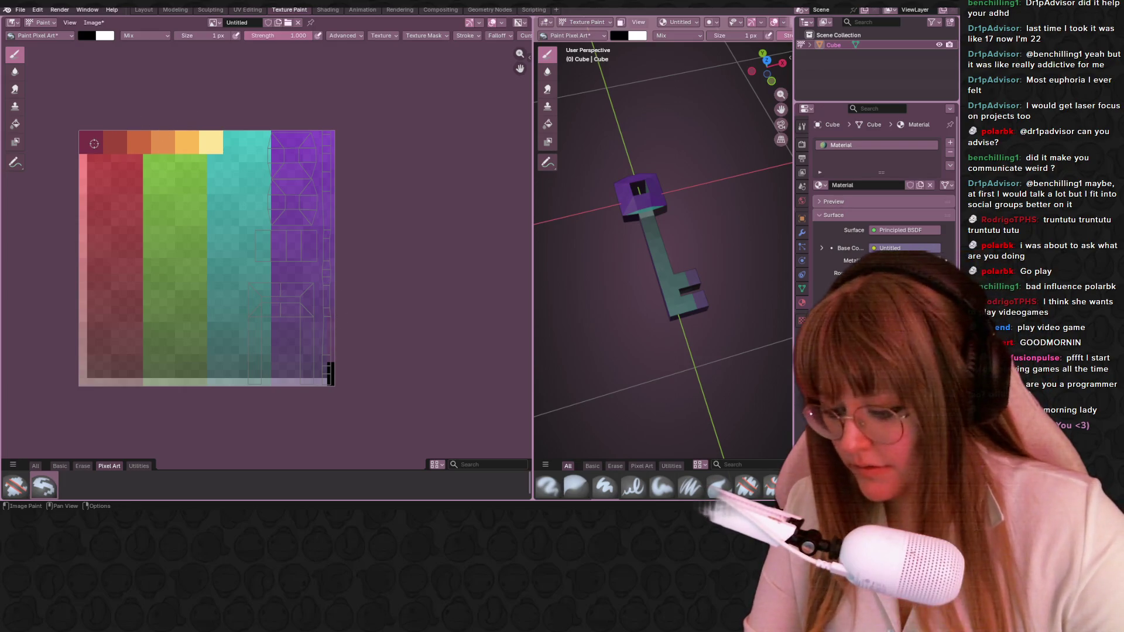
pyautogui.moveTo(330, 383); pyautogui.dragTo(331, 366)
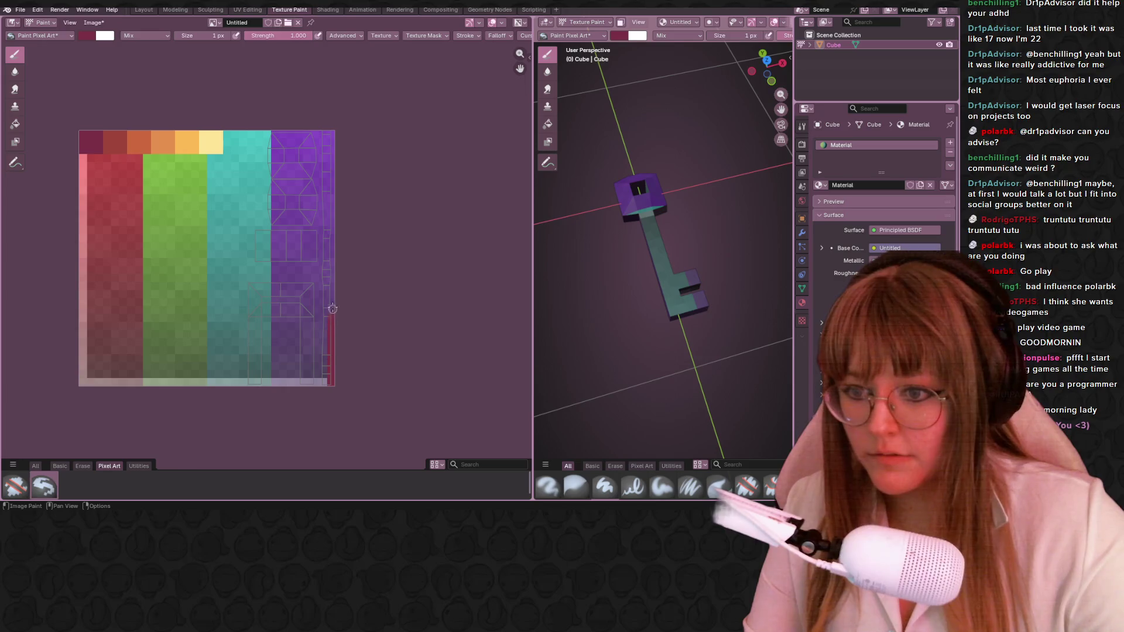
pyautogui.moveTo(329, 257); pyautogui.dragTo(327, 204)
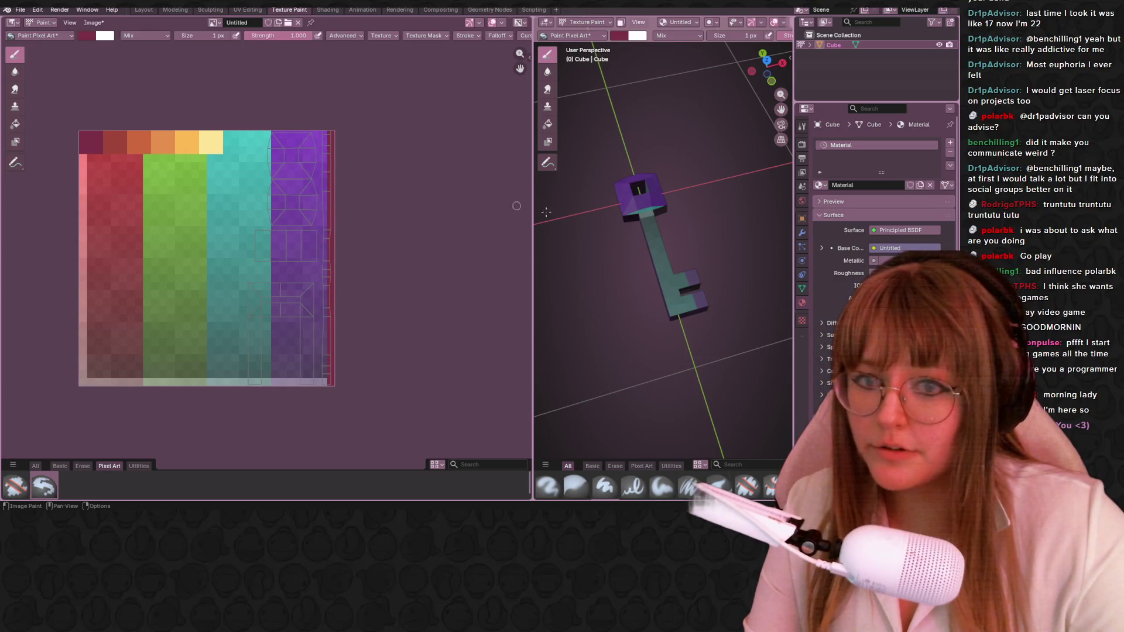
pyautogui.moveTo(580, 211); pyautogui.dragTo(685, 219, button='middle')
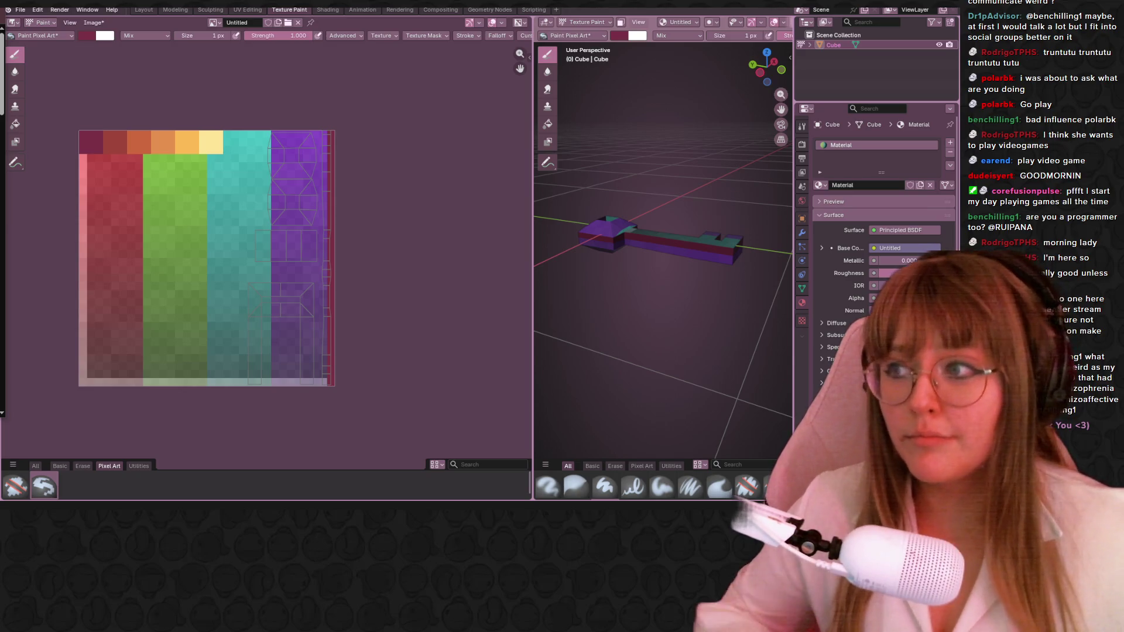
pyautogui.scroll(2, 180, 171)
# Paint a red line running up the texture's right edge.
pyautogui.moveTo(131, 133); pyautogui.dragTo(180, 170, button='middle')
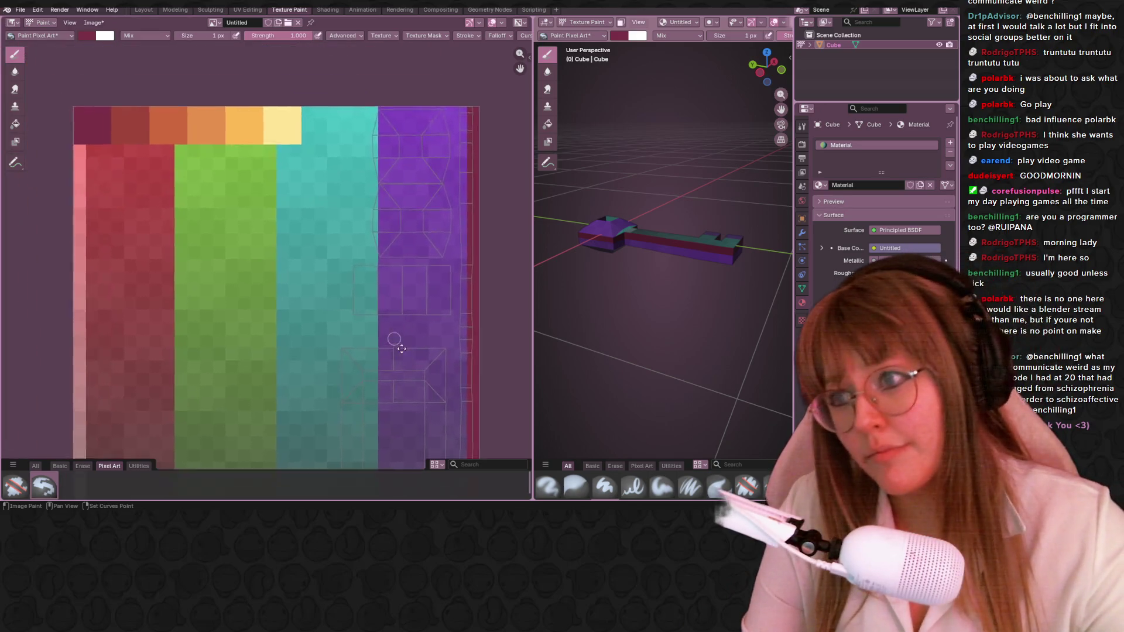
pyautogui.moveTo(418, 293); pyautogui.dragTo(228, 125, button='middle')
pyautogui.moveTo(312, 378); pyautogui.dragTo(299, 253)
pyautogui.moveTo(299, 253); pyautogui.dragTo(338, 317, button='middle')
pyautogui.moveTo(333, 303); pyautogui.dragTo(329, 231)
pyautogui.moveTo(333, 293); pyautogui.dragTo(344, 365, button='middle')
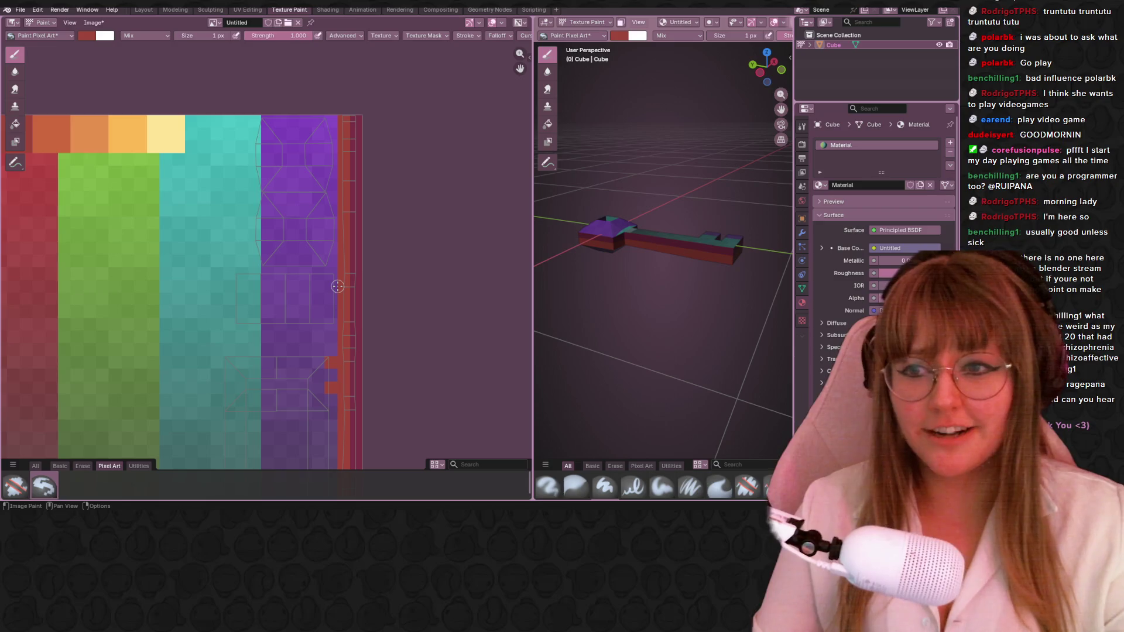
# Switch the paint colour to orange and paint two vertical orange bars across the shaft area.
pyautogui.moveTo(171, 153); pyautogui.dragTo(253, 163, button='middle')
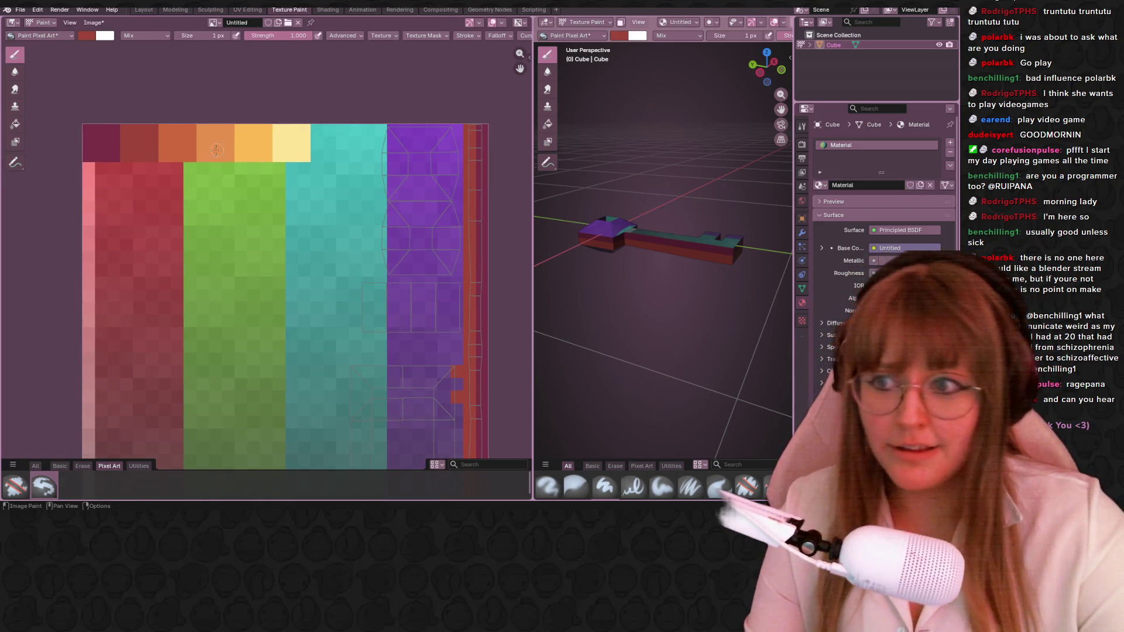
pyautogui.press('s')
pyautogui.moveTo(318, 289); pyautogui.dragTo(277, 253, button='middle')
pyautogui.moveTo(659, 308); pyautogui.dragTo(668, 264, button='middle')
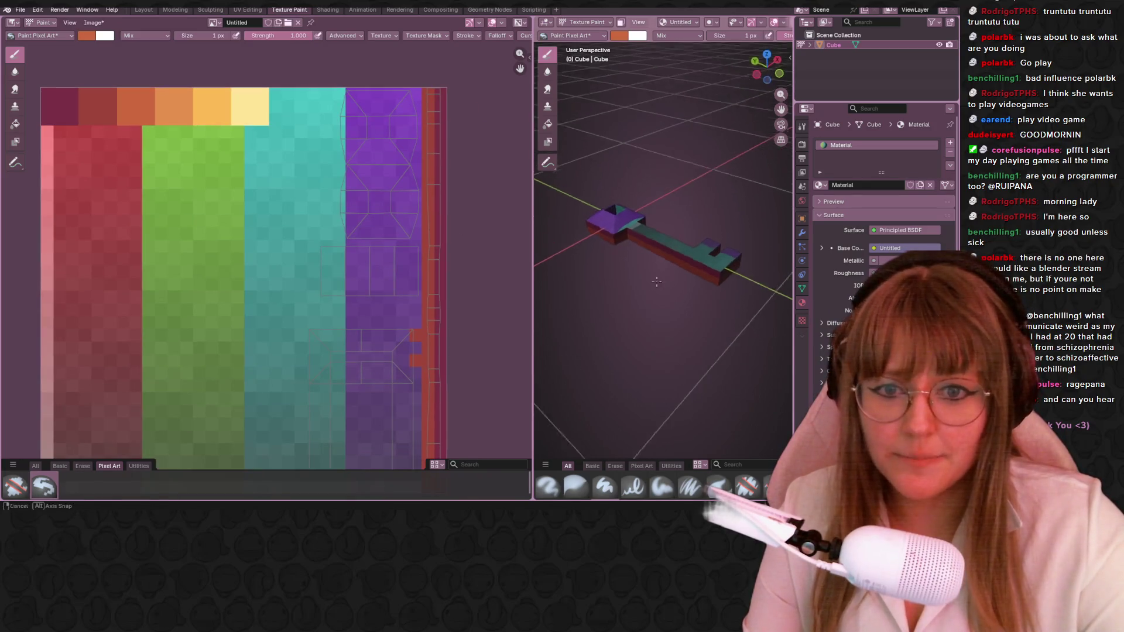
pyautogui.moveTo(477, 354); pyautogui.dragTo(462, 278, button='middle')
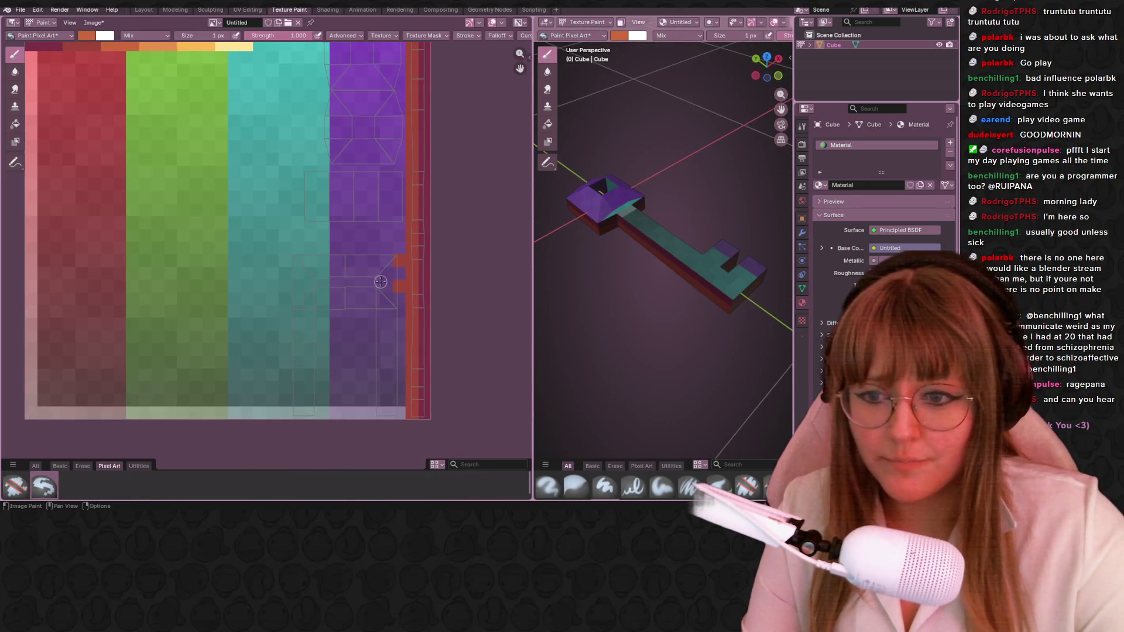
pyautogui.moveTo(385, 281); pyautogui.dragTo(385, 365)
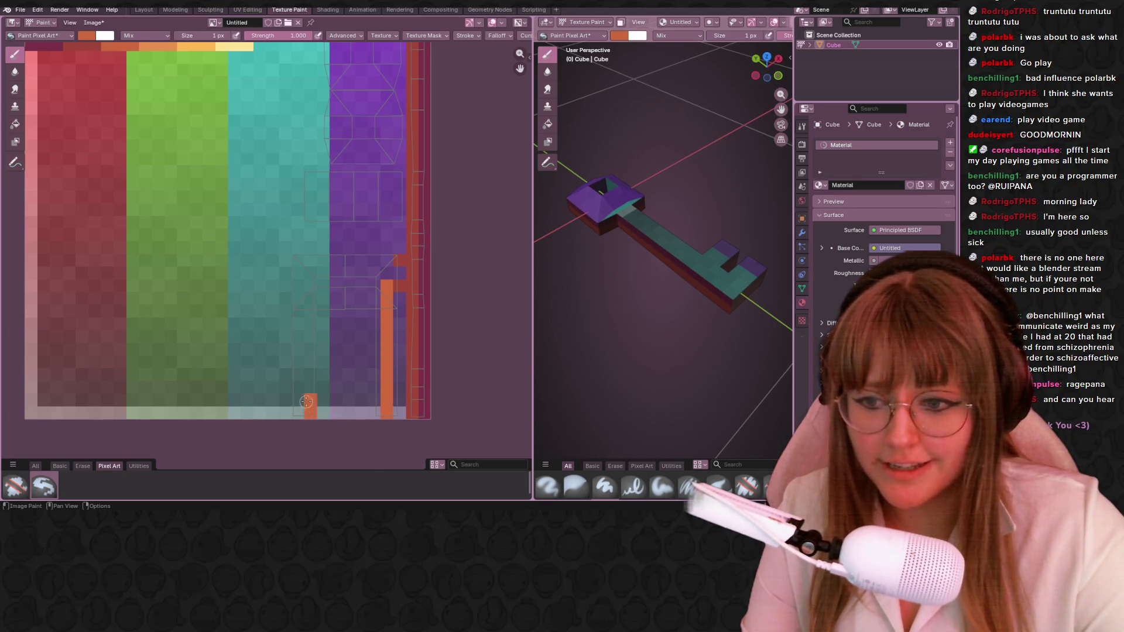
pyautogui.moveTo(307, 403); pyautogui.dragTo(311, 333)
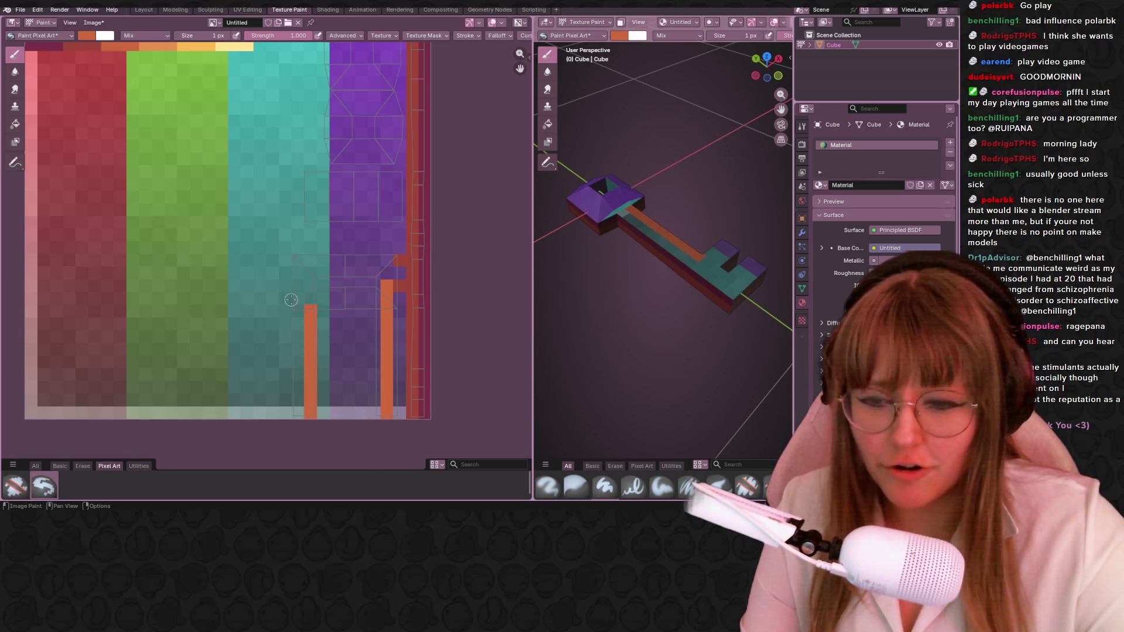
pyautogui.moveTo(606, 281)
pyautogui.mouseDown(button='middle')
pyautogui.moveTo(723, 99)
pyautogui.moveTo(685, 132)
pyautogui.mouseUp(button='middle')
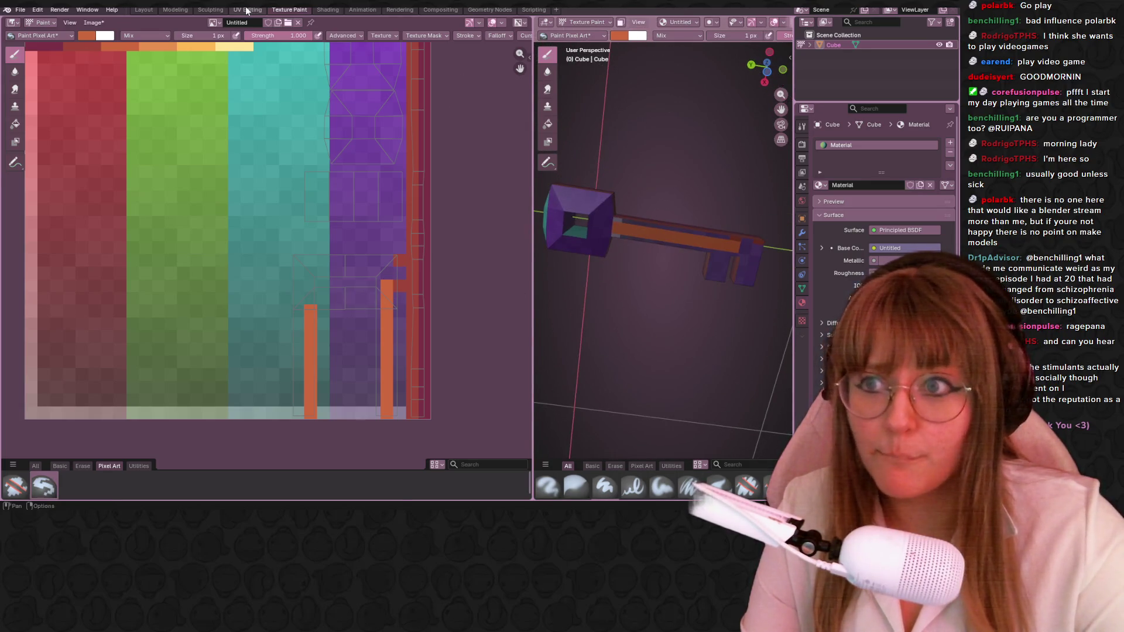
# Shift the key's L-shaped UV island slightly left onto the orange stripe in UV Editing.
pyautogui.click(247, 10)
pyautogui.scroll(3, 276, 323)
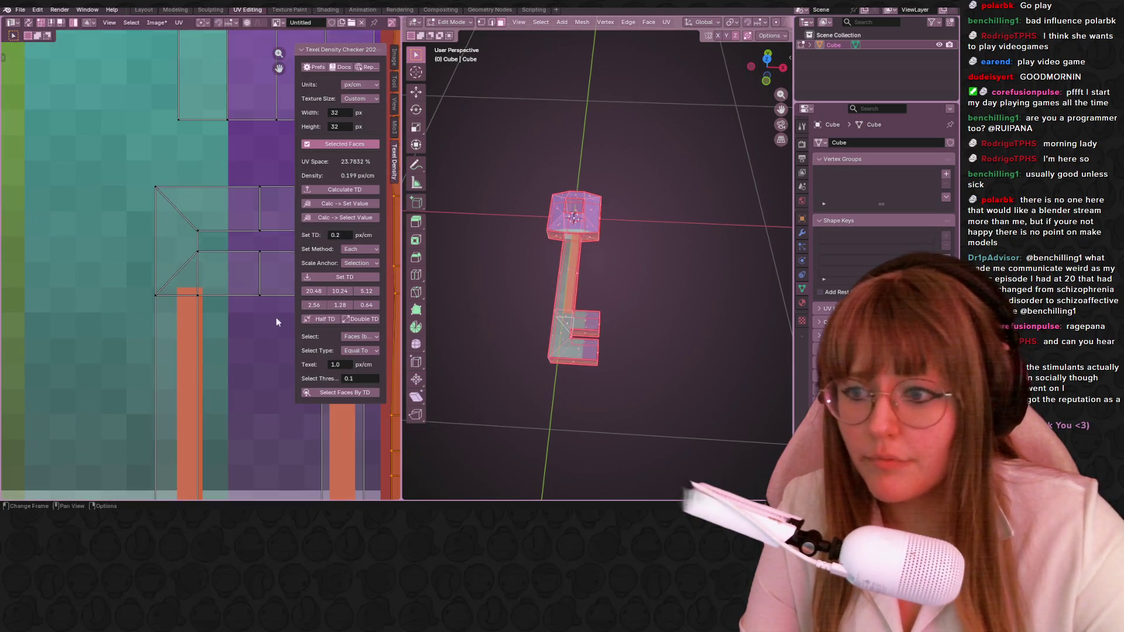
pyautogui.click(176, 352)
pyautogui.moveTo(175, 353); pyautogui.dragTo(144, 264, button='middle')
pyautogui.press('g')
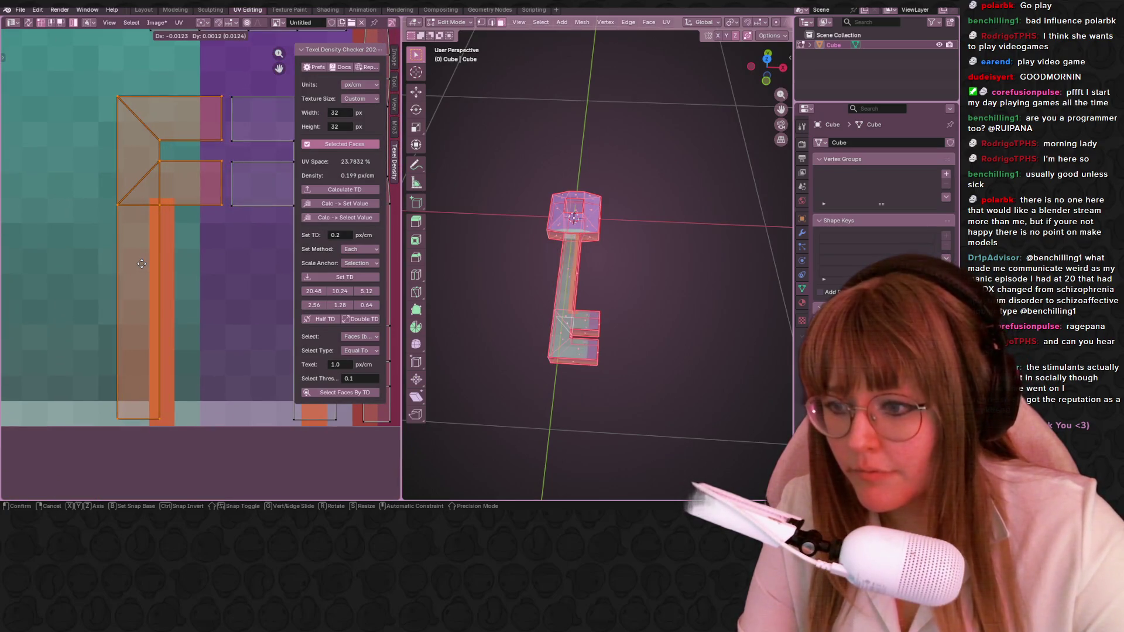
pyautogui.click(141, 265)
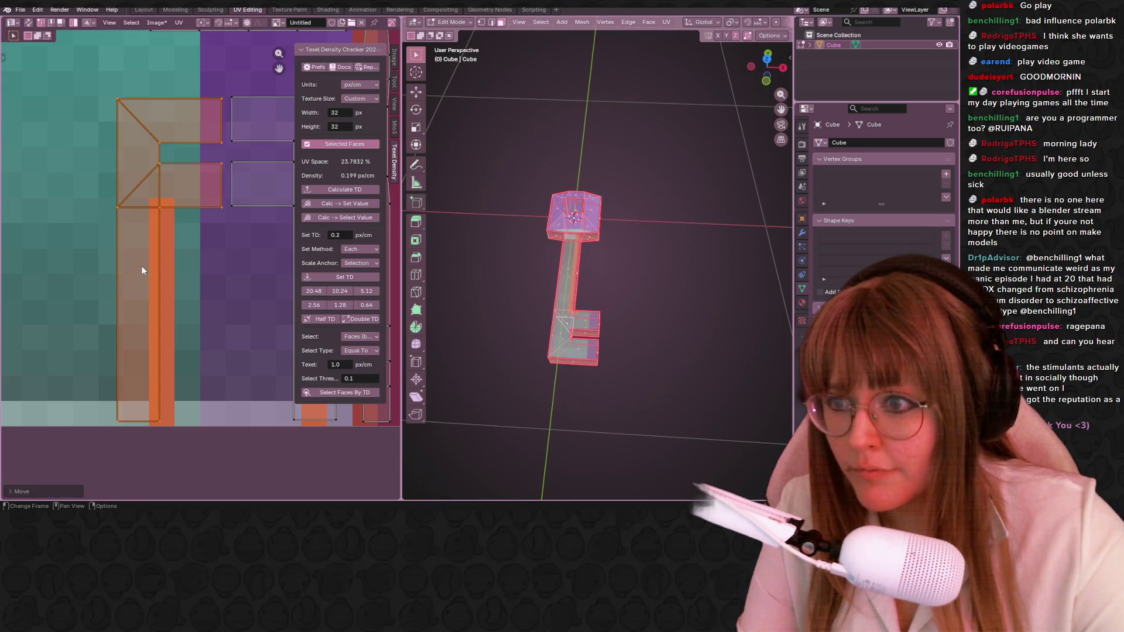
pyautogui.moveTo(185, 211); pyautogui.dragTo(178, 271, button='middle')
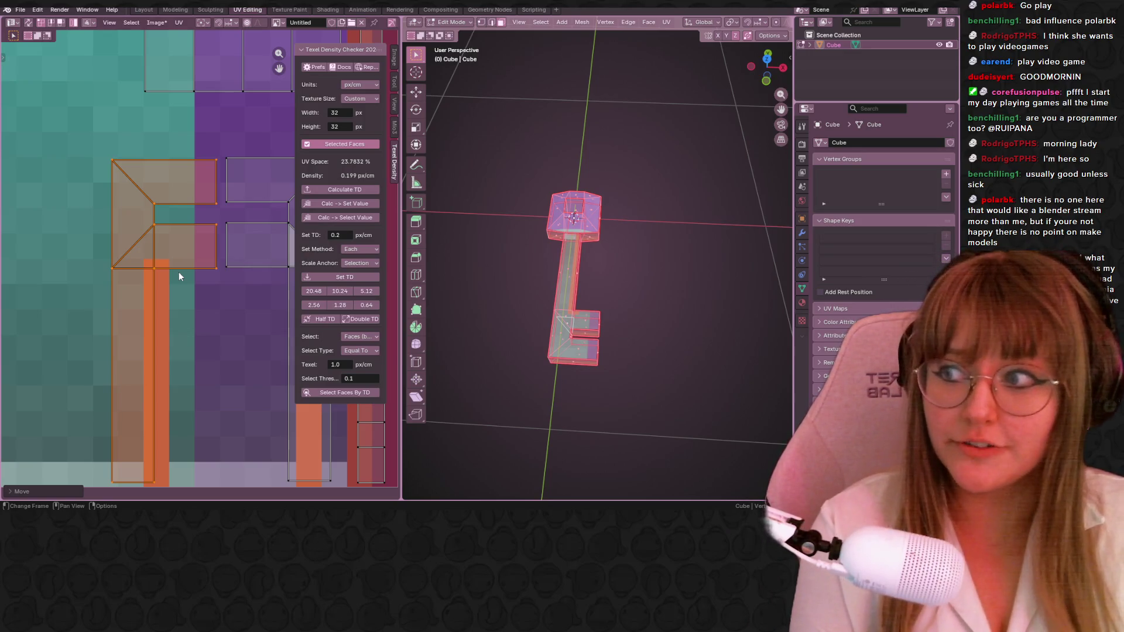
pyautogui.click(288, 8)
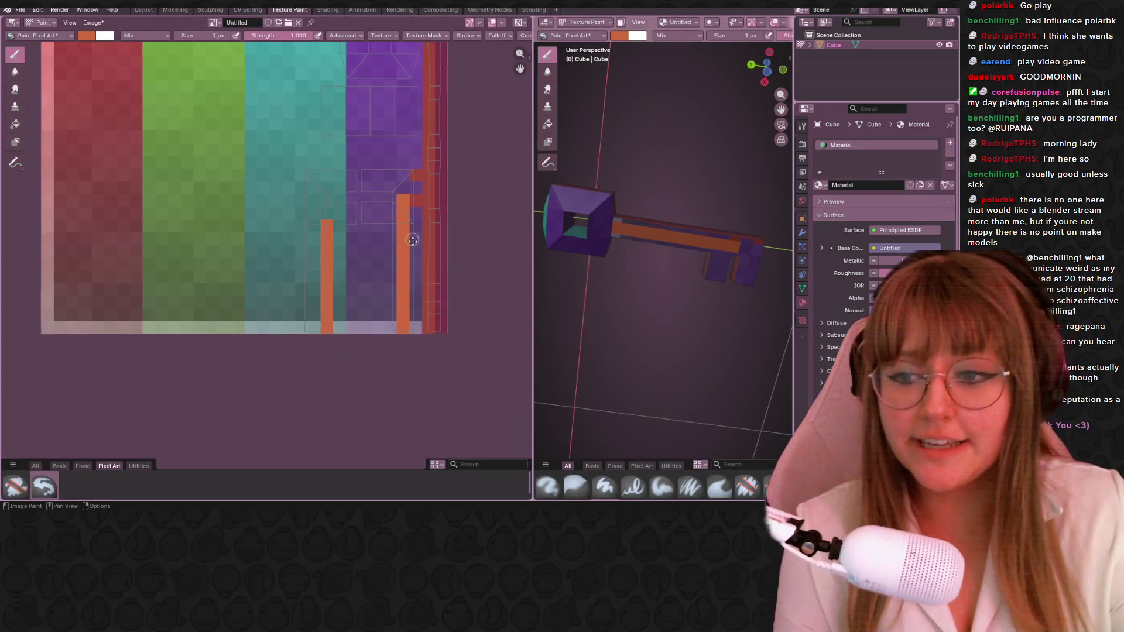
pyautogui.scroll(2, 372, 238)
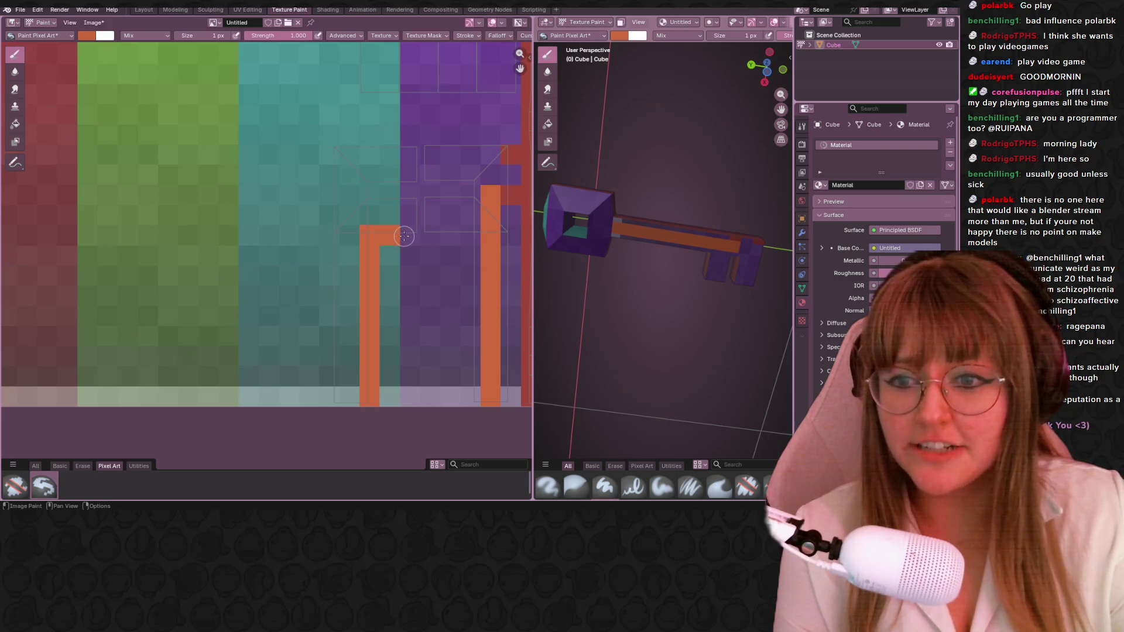
# Paint a new orange vertical bar and an orange horizontal bar forming the key bit.
pyautogui.moveTo(378, 290); pyautogui.dragTo(384, 257, button='middle')
pyautogui.moveTo(333, 369); pyautogui.dragTo(333, 288)
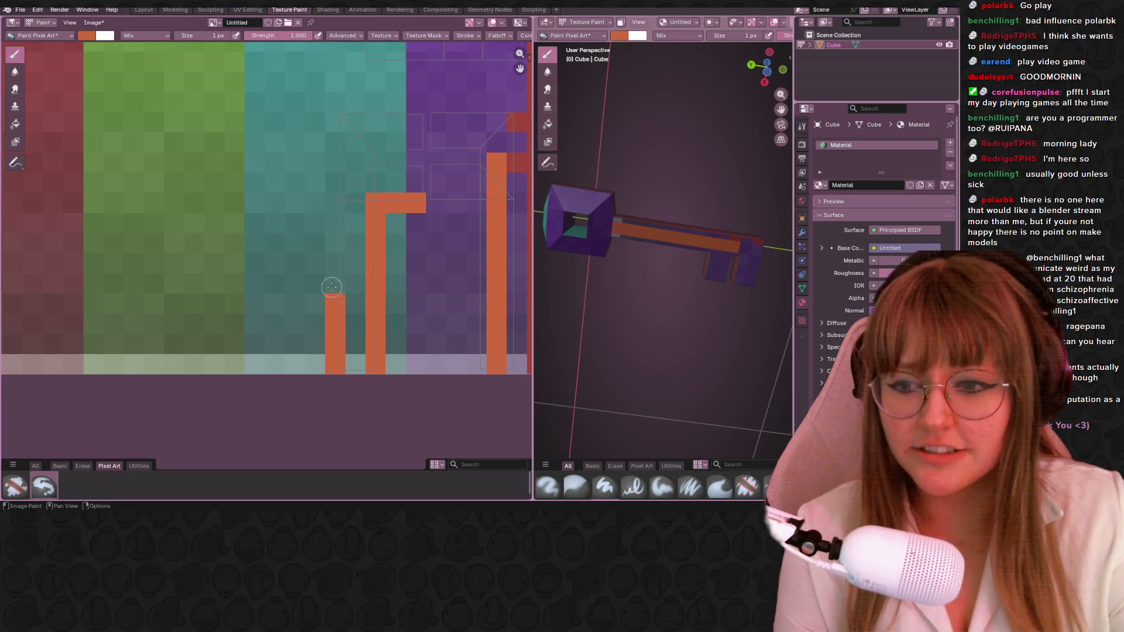
pyautogui.moveTo(346, 214); pyautogui.dragTo(340, 248, button='middle')
pyautogui.moveTo(330, 195); pyautogui.dragTo(331, 327)
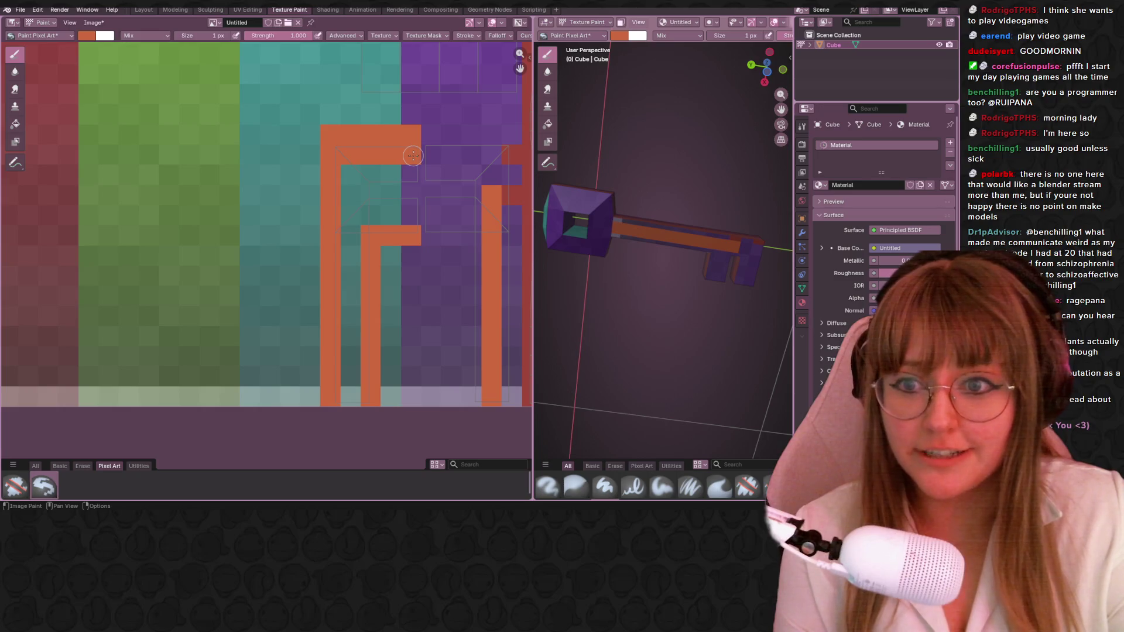
pyautogui.moveTo(414, 155); pyautogui.dragTo(337, 155, button='middle')
pyautogui.moveTo(346, 156)
pyautogui.mouseDown()
pyautogui.moveTo(444, 156)
pyautogui.moveTo(391, 161)
pyautogui.mouseUp()
# Fill the teal strip and the area beside the bars with orange.
pyautogui.moveTo(422, 258); pyautogui.dragTo(424, 198, button='middle')
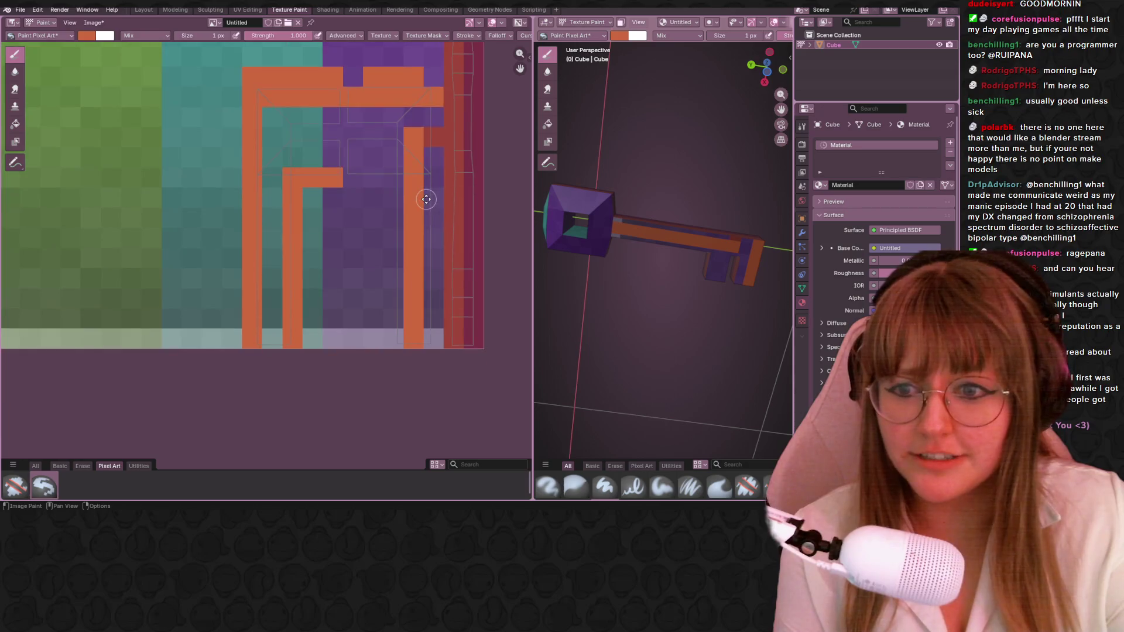
pyautogui.moveTo(277, 150); pyautogui.dragTo(275, 325)
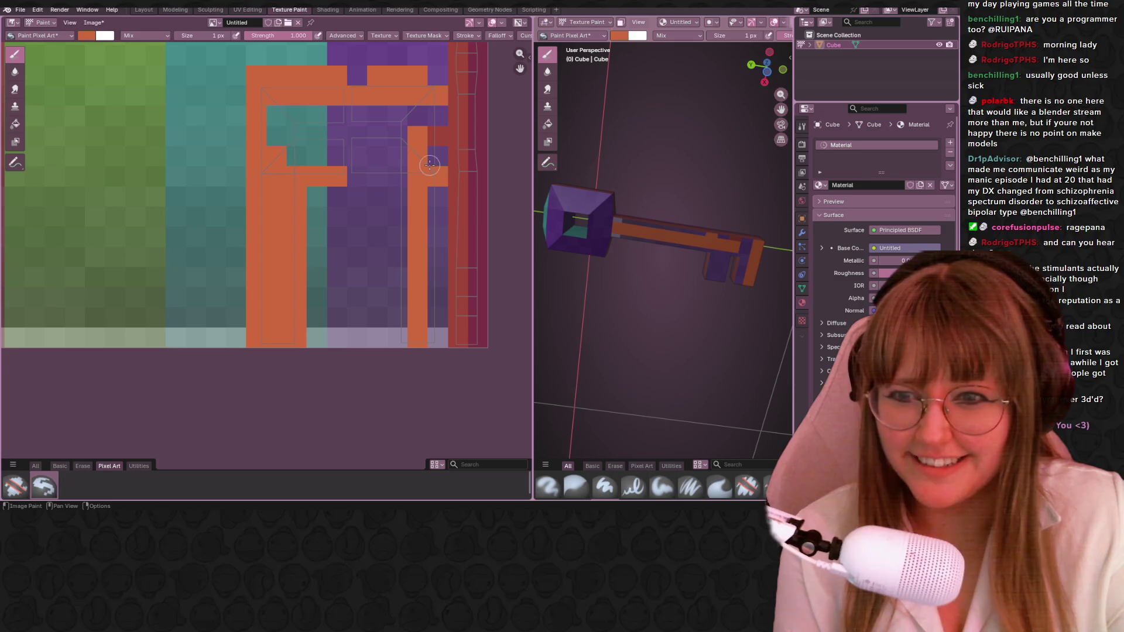
pyautogui.moveTo(431, 154); pyautogui.dragTo(423, 168, button='middle')
pyautogui.moveTo(284, 171)
pyautogui.mouseDown()
pyautogui.moveTo(265, 204)
pyautogui.moveTo(399, 162)
pyautogui.moveTo(436, 174)
pyautogui.mouseUp()
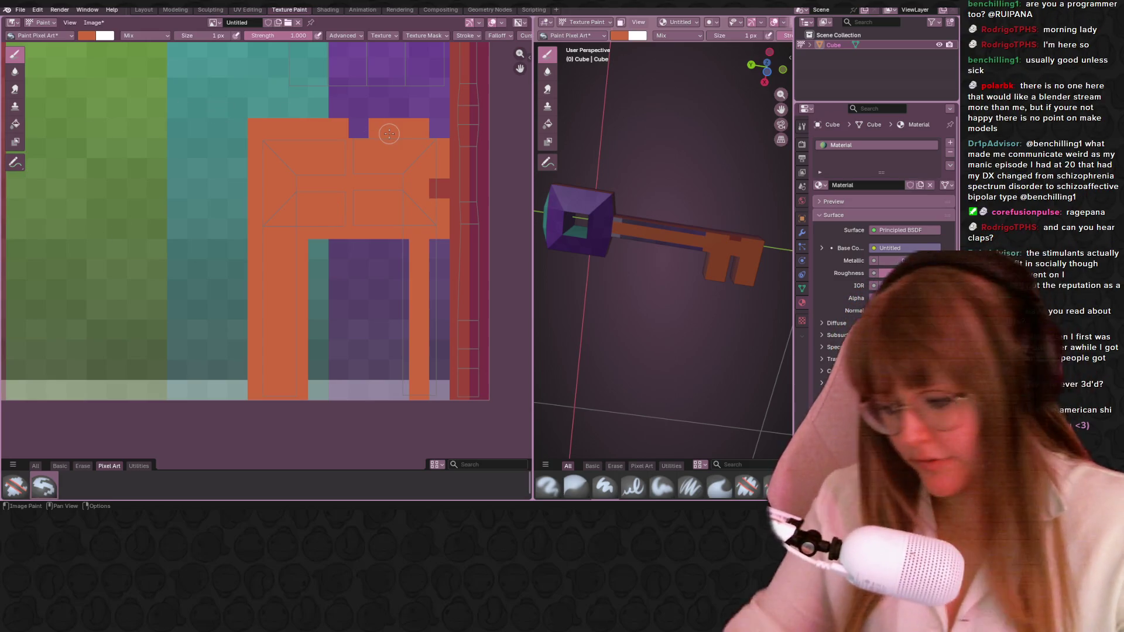
# Outline the top and inner edges of the orange bit with red strokes.
pyautogui.moveTo(350, 182); pyautogui.dragTo(330, 203, button='middle')
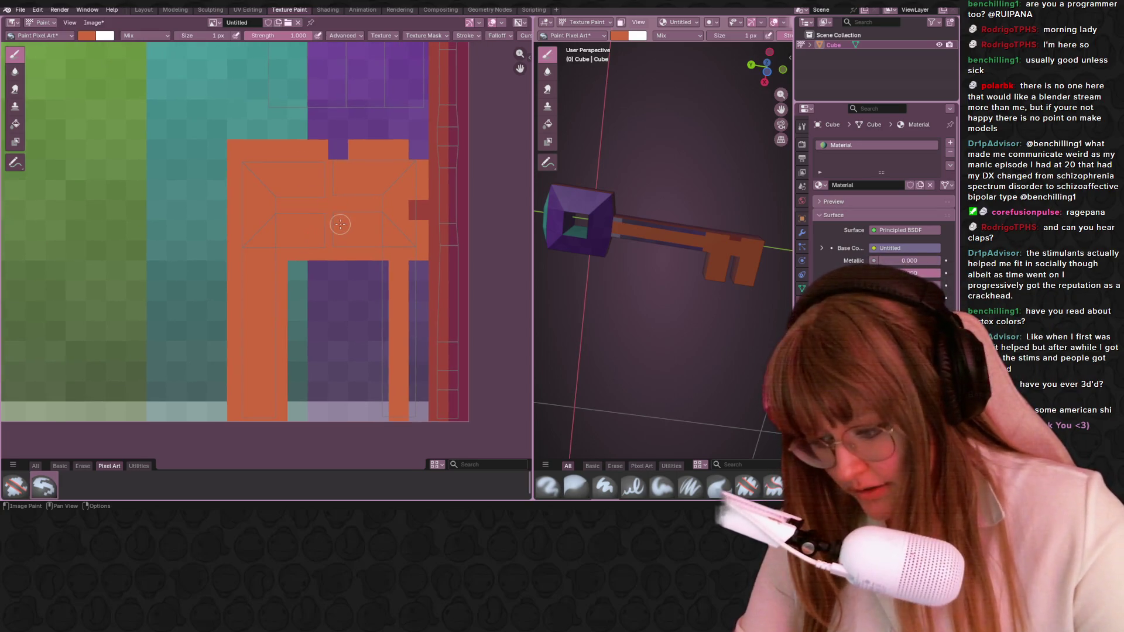
pyautogui.moveTo(403, 262); pyautogui.dragTo(372, 196, button='middle')
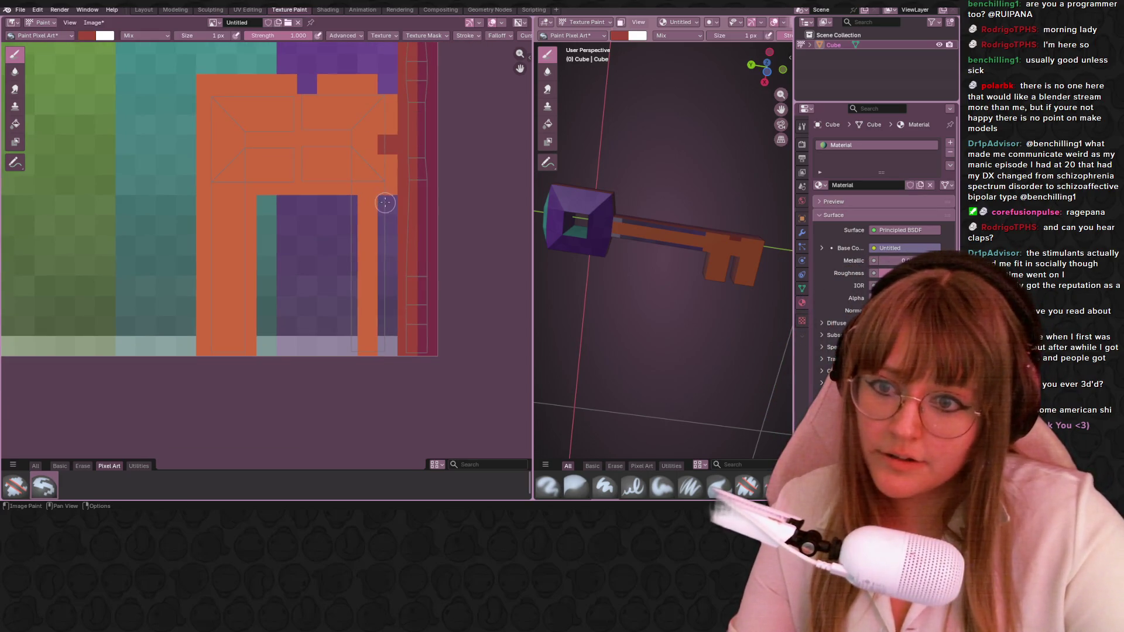
pyautogui.moveTo(344, 203)
pyautogui.mouseDown()
pyautogui.moveTo(325, 351)
pyautogui.moveTo(338, 245)
pyautogui.mouseUp()
pyautogui.moveTo(326, 246); pyautogui.dragTo(333, 296, button='middle')
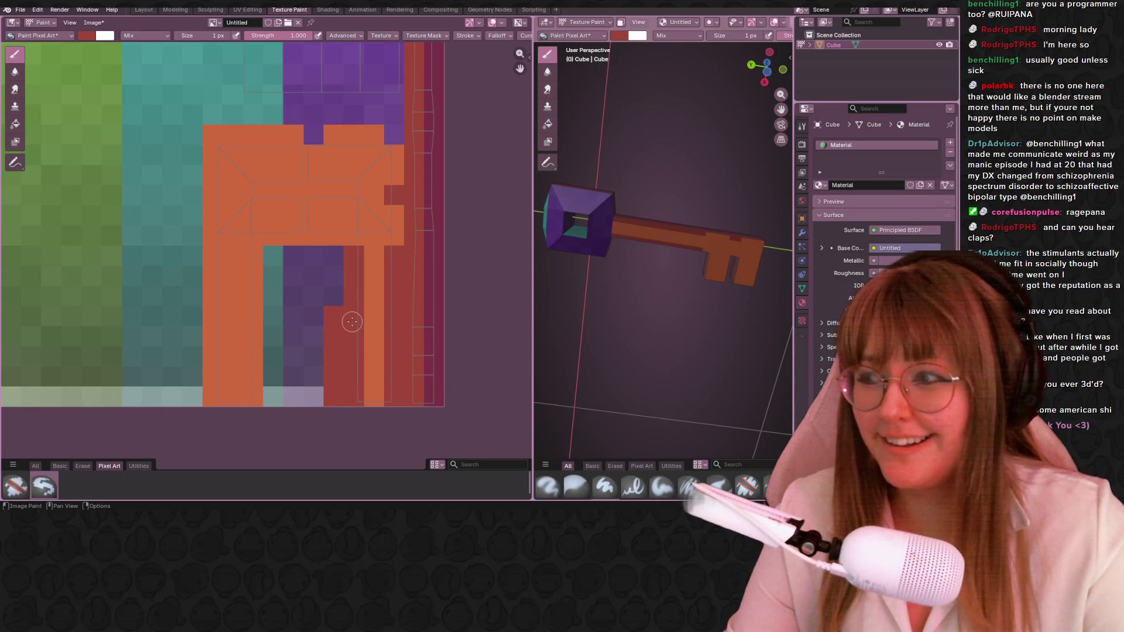
pyautogui.moveTo(361, 236); pyautogui.dragTo(328, 230)
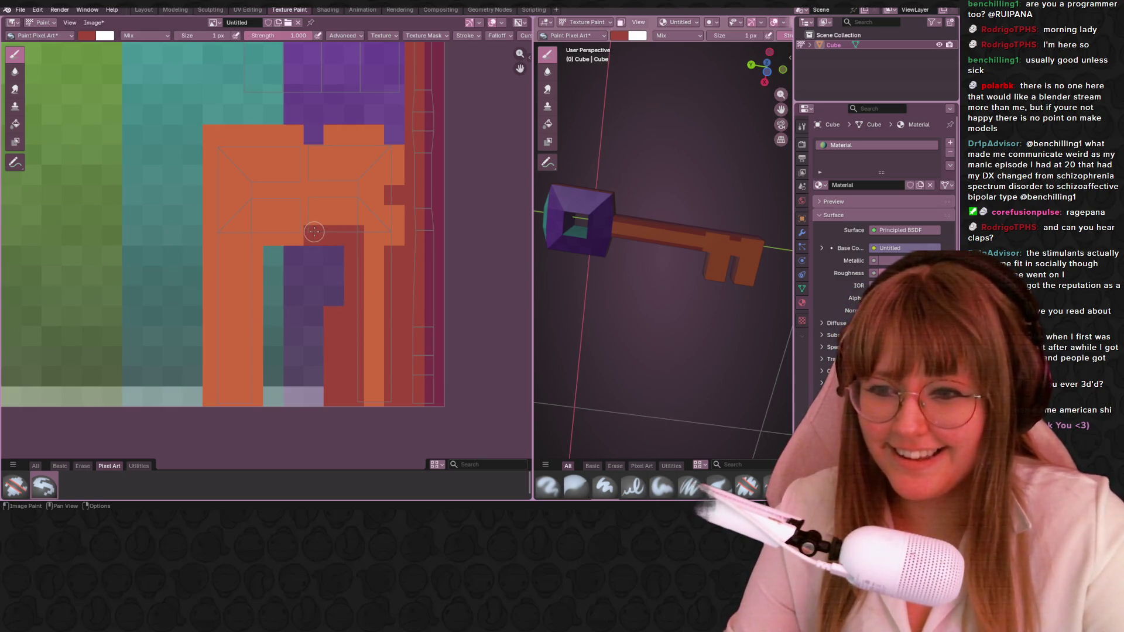
pyautogui.moveTo(251, 236)
pyautogui.mouseDown()
pyautogui.moveTo(258, 387)
pyautogui.moveTo(279, 137)
pyautogui.moveTo(221, 151)
pyautogui.mouseUp()
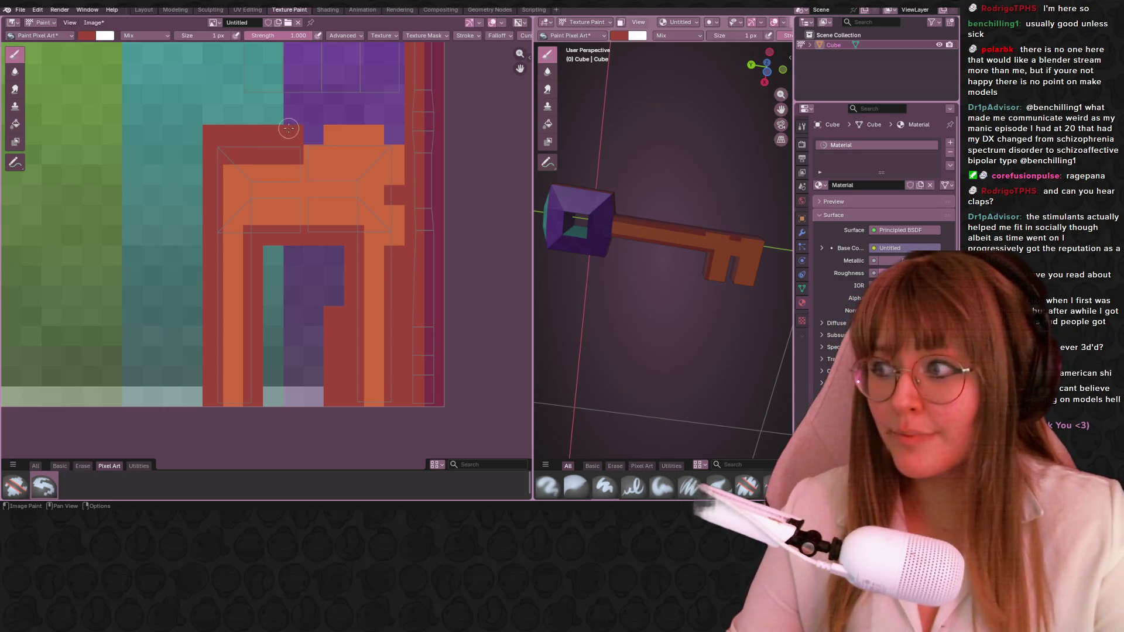
# Paint over most of the bit's orange texels in dark red, leaving thin orange strips.
pyautogui.moveTo(297, 167)
pyautogui.mouseDown()
pyautogui.moveTo(299, 231)
pyautogui.moveTo(315, 147)
pyautogui.mouseUp()
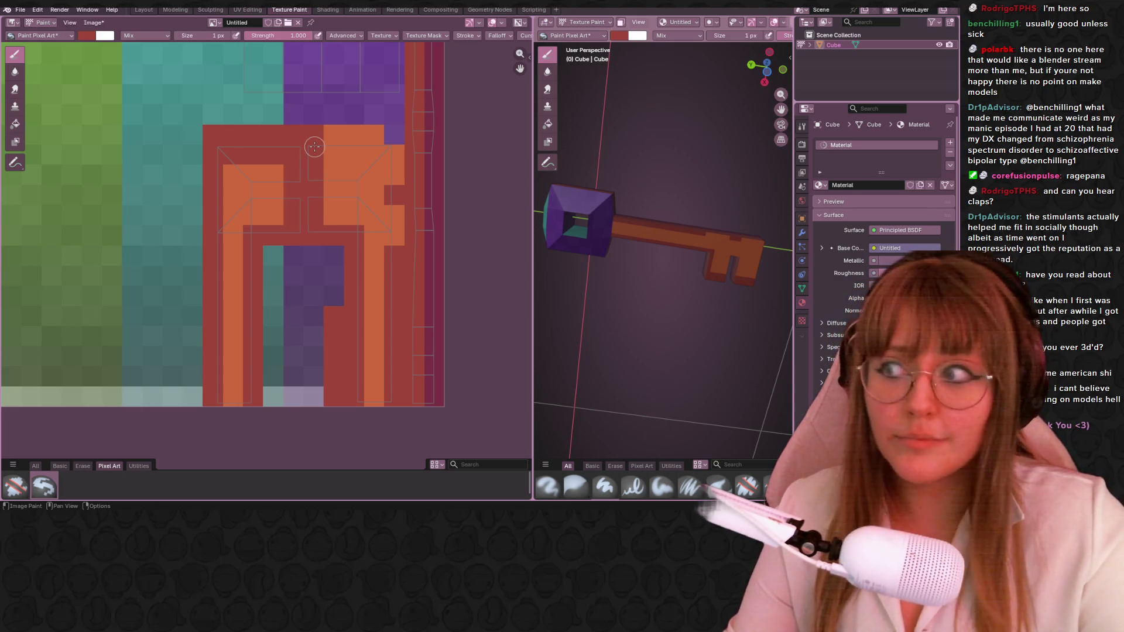
pyautogui.moveTo(314, 116)
pyautogui.mouseDown()
pyautogui.moveTo(334, 135)
pyautogui.moveTo(384, 144)
pyautogui.mouseUp()
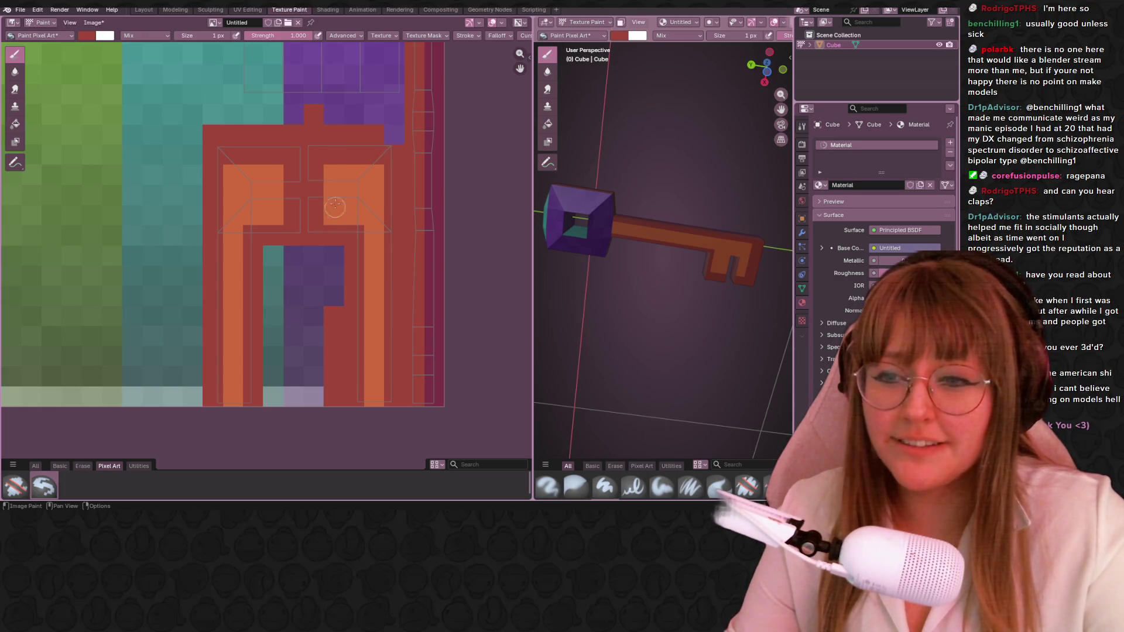
pyautogui.moveTo(357, 185)
pyautogui.mouseDown()
pyautogui.moveTo(239, 188)
pyautogui.moveTo(294, 181)
pyautogui.mouseUp()
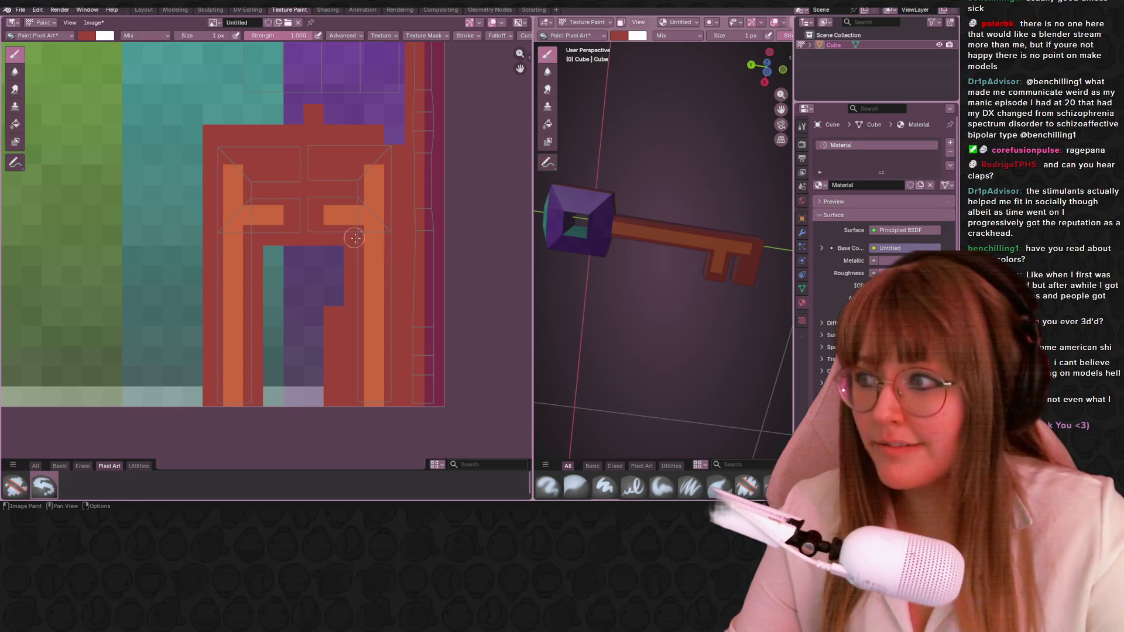
pyautogui.keyDown('ctrl'); pyautogui.hscroll(3, 336, 221); pyautogui.keyUp('ctrl')
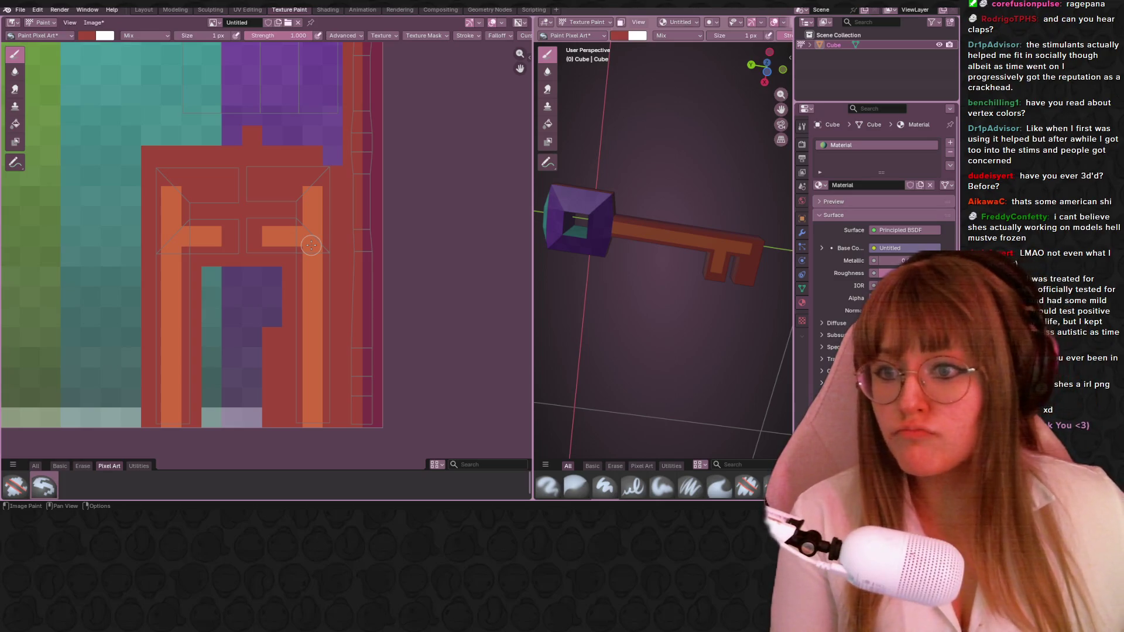
pyautogui.scroll(-2, 288, 270)
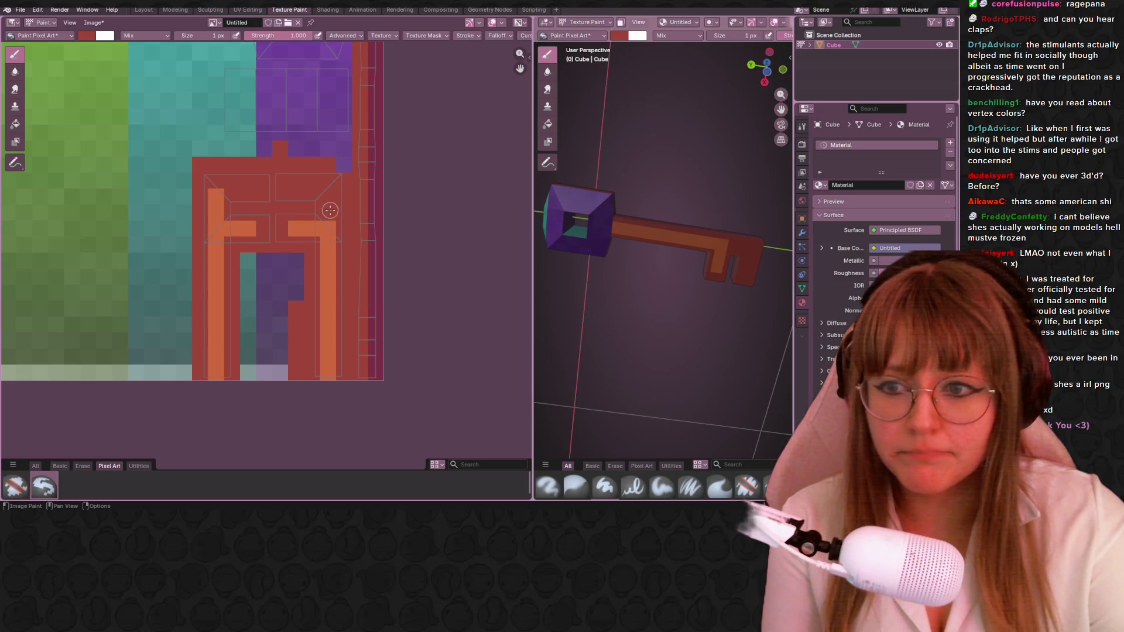
pyautogui.moveTo(595, 261)
pyautogui.mouseDown(button='middle')
pyautogui.moveTo(583, 175)
pyautogui.moveTo(606, 188)
pyautogui.mouseUp(button='middle')
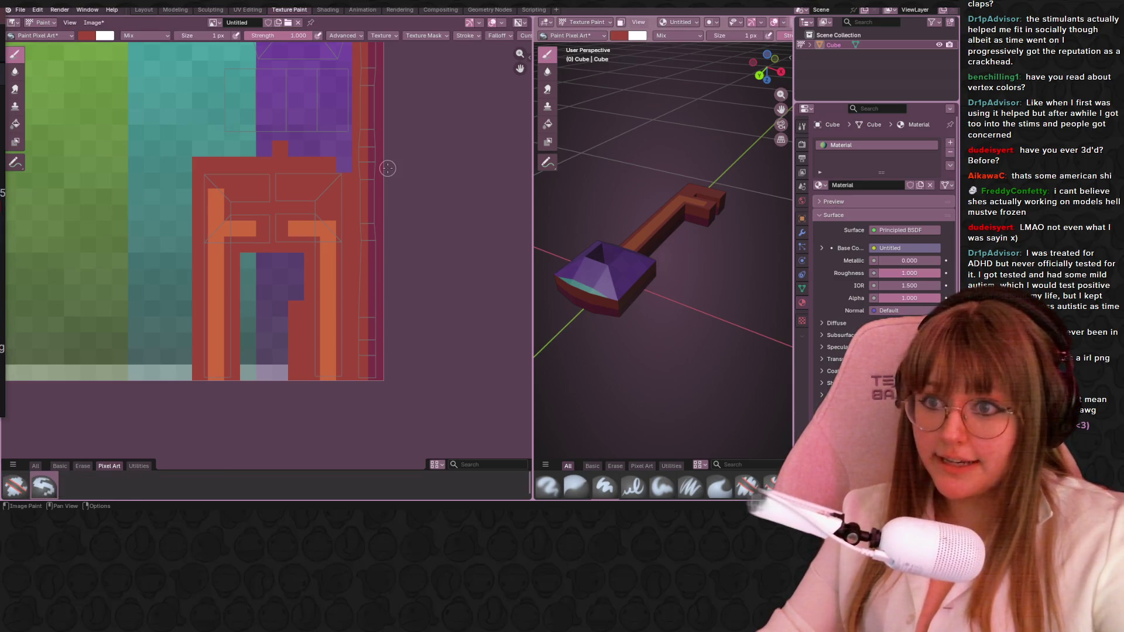
pyautogui.scroll(1, 387, 168)
pyautogui.scroll(1, 401, 175)
pyautogui.scroll(1, 413, 205)
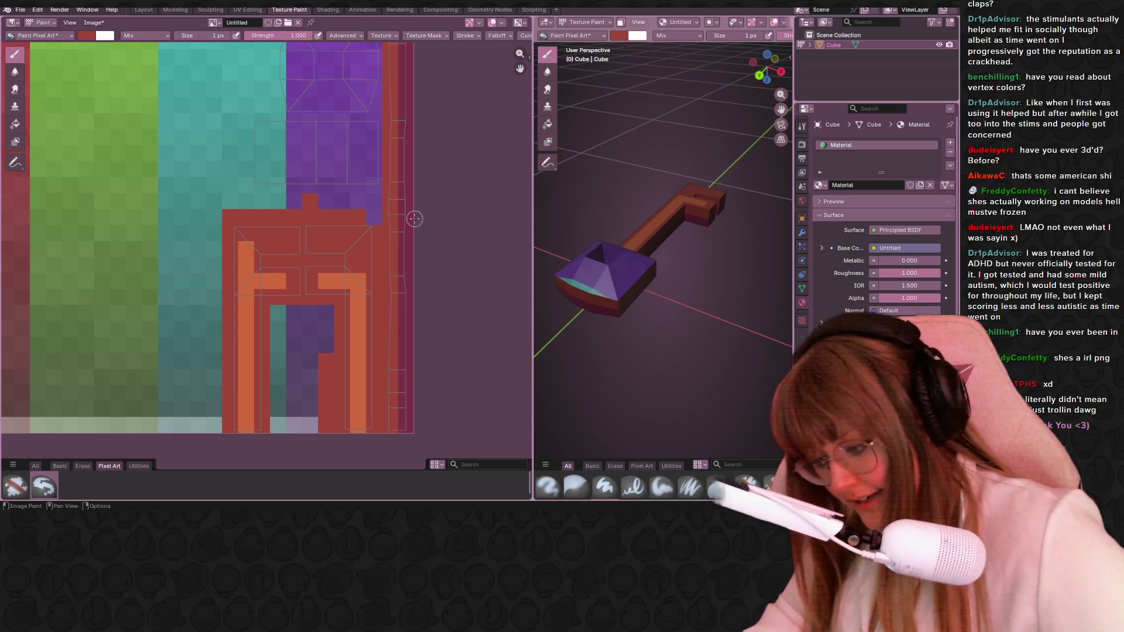
# Sample the dark red and paint a solid dark-red block over the purple area above the bit.
pyautogui.press('s')
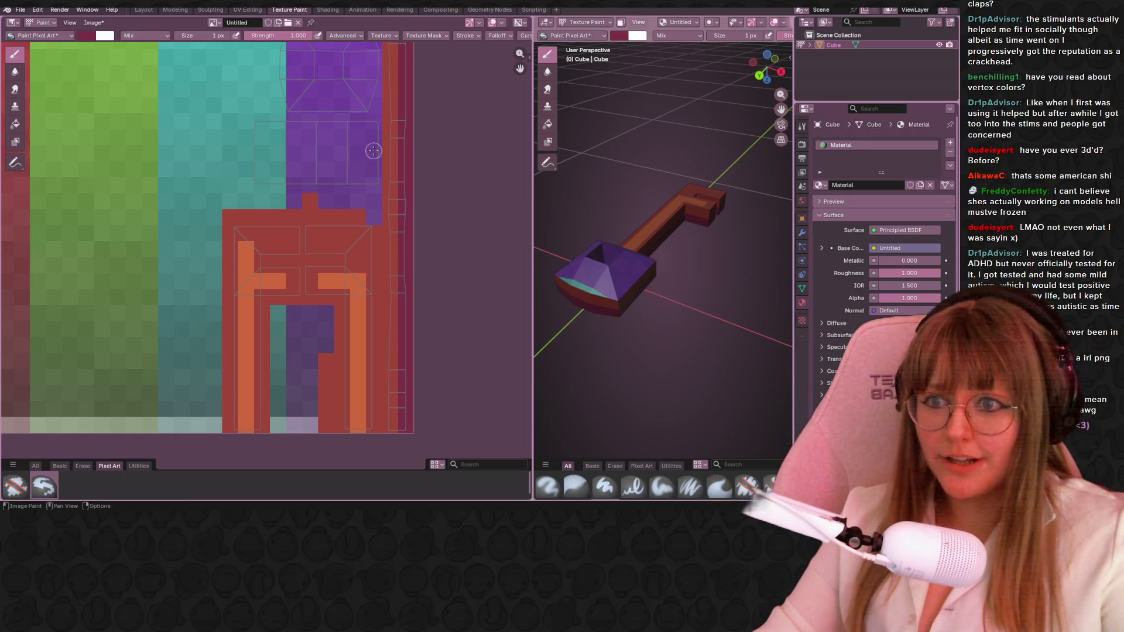
pyautogui.scroll(1, 373, 151)
pyautogui.moveTo(606, 264); pyautogui.dragTo(622, 245, button='middle')
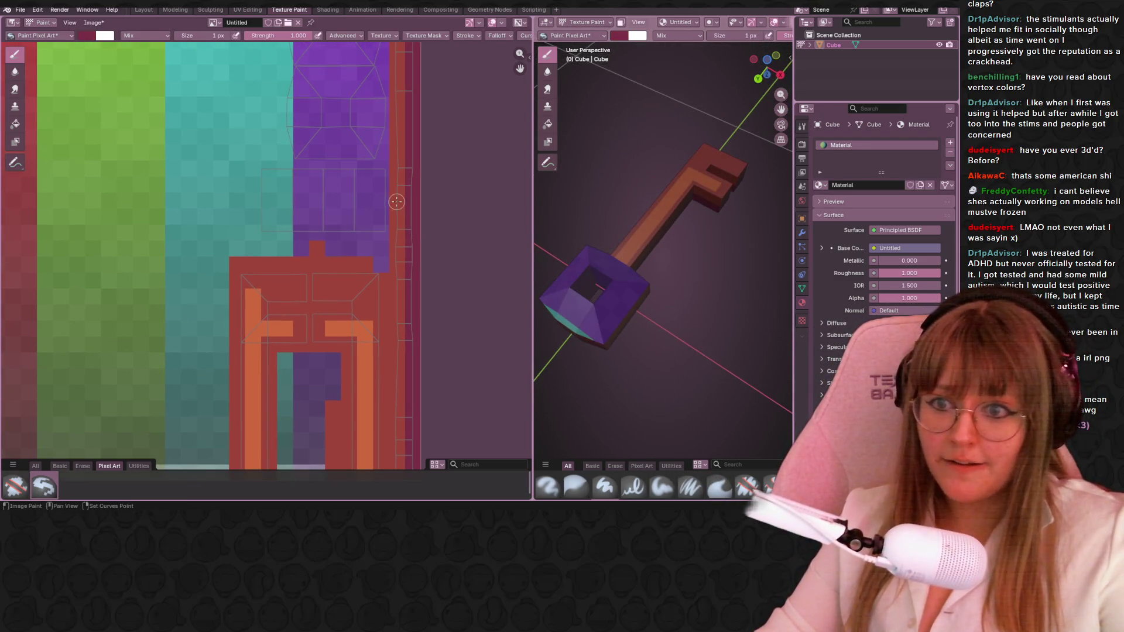
pyautogui.moveTo(396, 202); pyautogui.dragTo(381, 225, button='middle')
pyautogui.moveTo(351, 197); pyautogui.dragTo(374, 247)
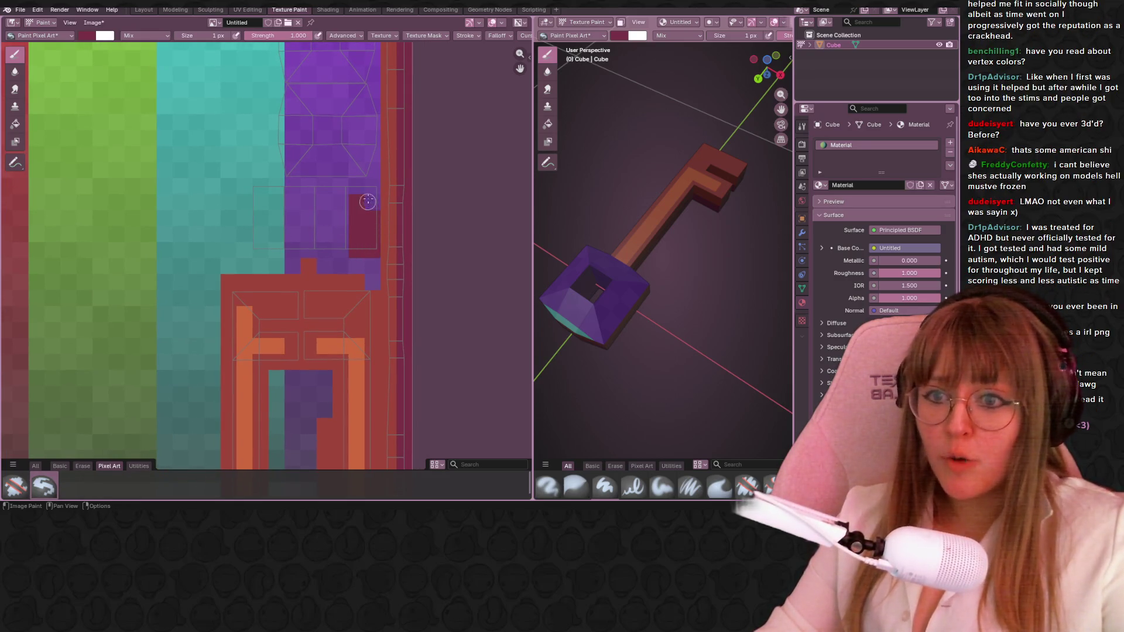
pyautogui.moveTo(378, 186)
pyautogui.mouseDown()
pyautogui.moveTo(257, 222)
pyautogui.moveTo(262, 251)
pyautogui.mouseUp()
pyautogui.moveTo(358, 242)
pyautogui.mouseDown()
pyautogui.moveTo(274, 238)
pyautogui.moveTo(303, 203)
pyautogui.moveTo(346, 203)
pyautogui.mouseUp()
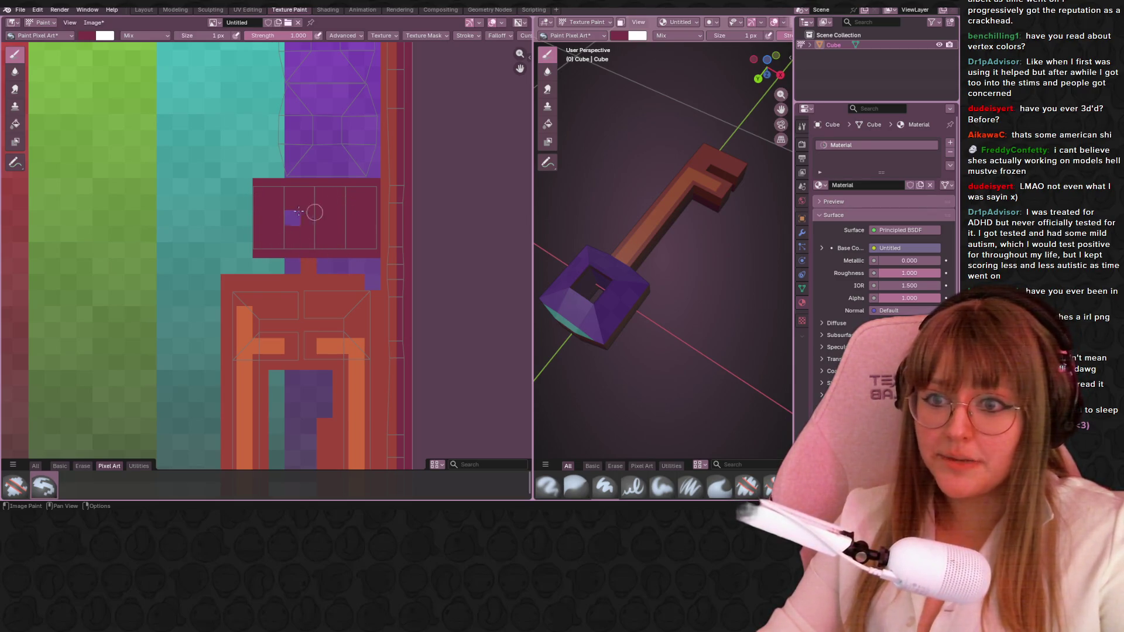
pyautogui.moveTo(357, 185); pyautogui.dragTo(312, 219, button='middle')
pyautogui.moveTo(615, 264); pyautogui.dragTo(694, 205, button='middle')
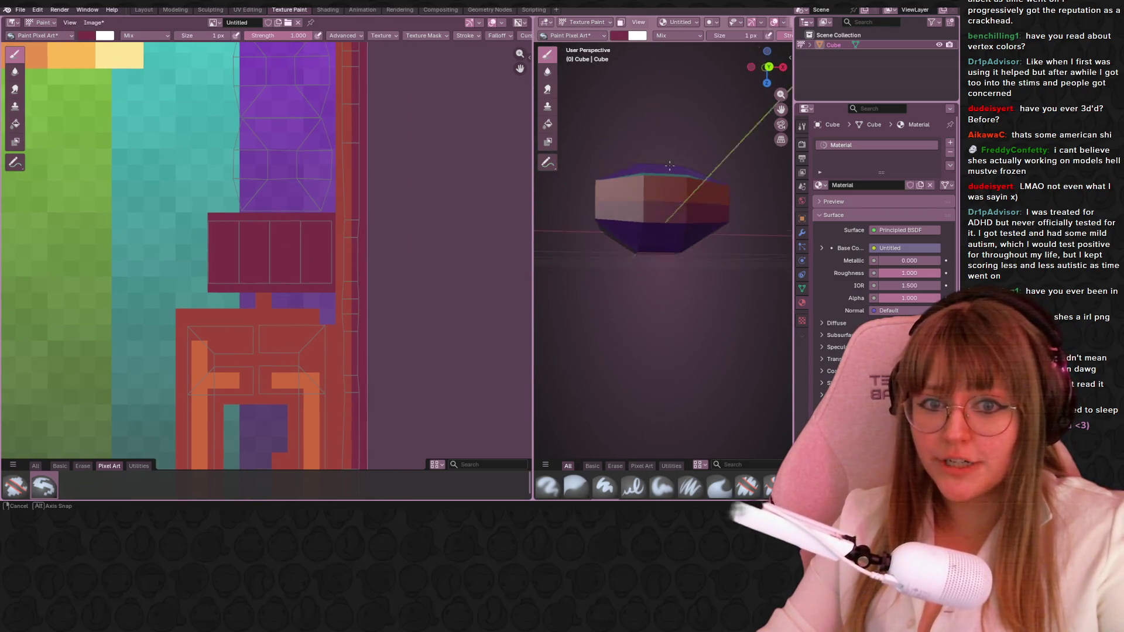
# Paint dark red beside the purple area and along the teal-purple boundary of the handle.
pyautogui.moveTo(345, 197); pyautogui.dragTo(363, 244, button='middle')
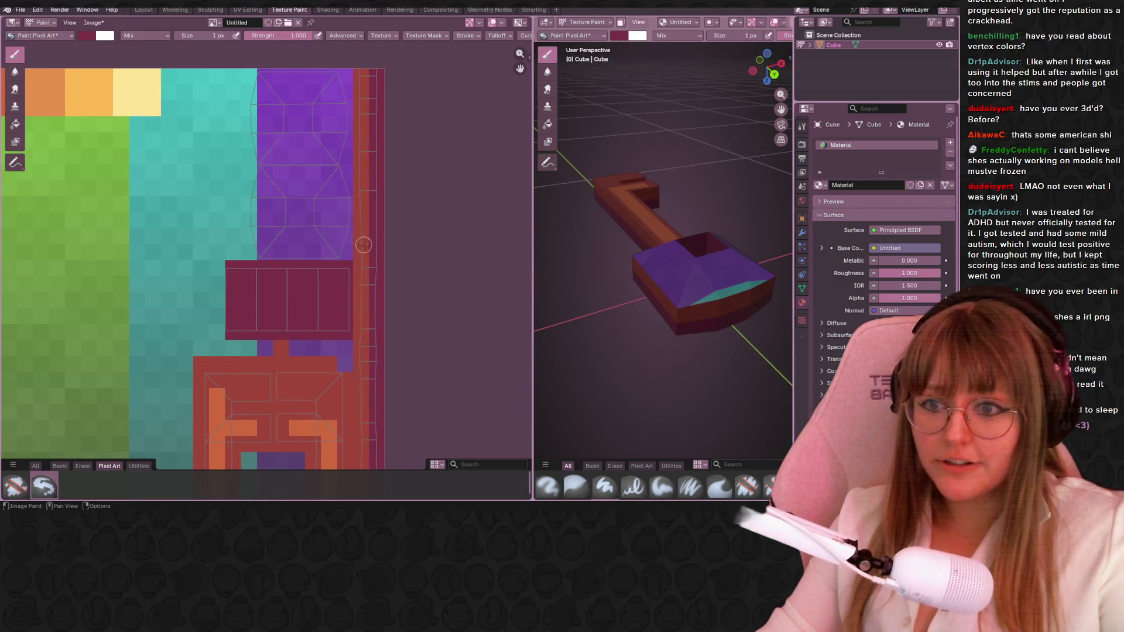
pyautogui.click(250, 247)
pyautogui.moveTo(251, 234); pyautogui.dragTo(266, 258, button='middle')
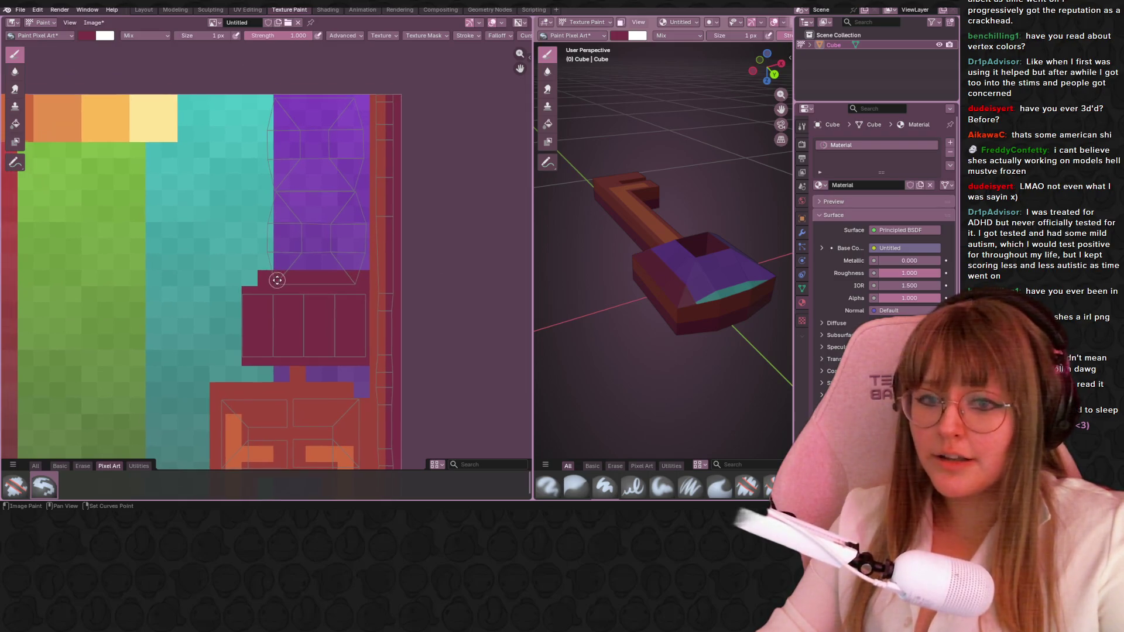
pyautogui.moveTo(267, 216); pyautogui.dragTo(264, 287, button='middle')
pyautogui.moveTo(260, 297)
pyautogui.mouseDown()
pyautogui.moveTo(265, 258)
pyautogui.moveTo(353, 264)
pyautogui.moveTo(301, 255)
pyautogui.mouseUp()
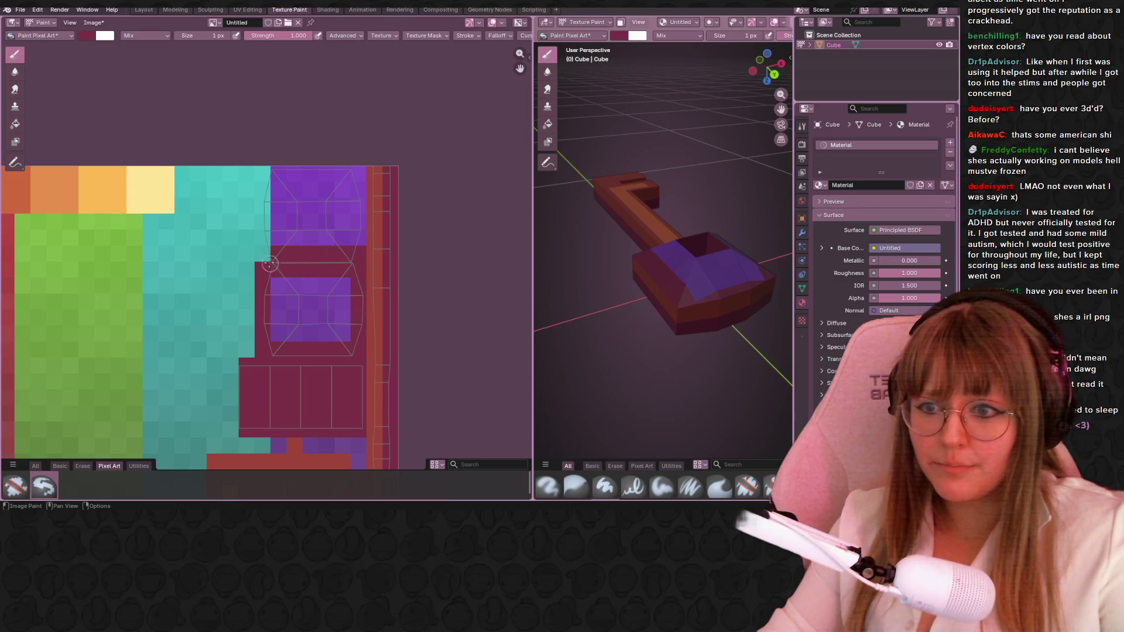
pyautogui.moveTo(255, 262); pyautogui.dragTo(264, 211)
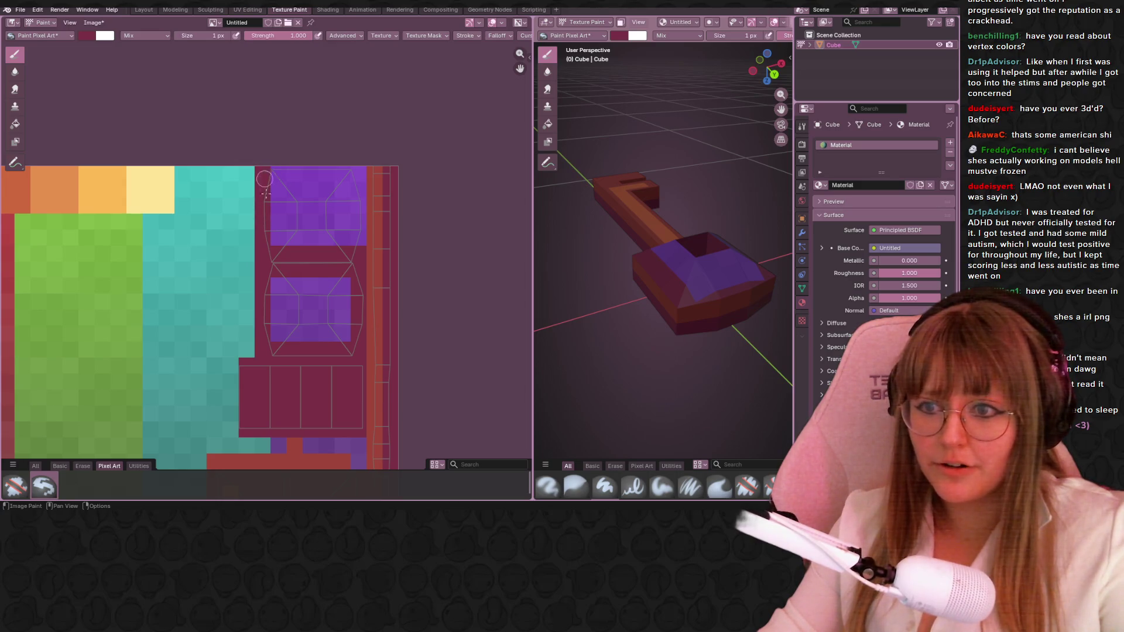
# Frame the upper purple handle panel with dark-red left, right and top borders.
pyautogui.moveTo(279, 164); pyautogui.dragTo(287, 263)
pyautogui.moveTo(351, 159); pyautogui.dragTo(351, 267)
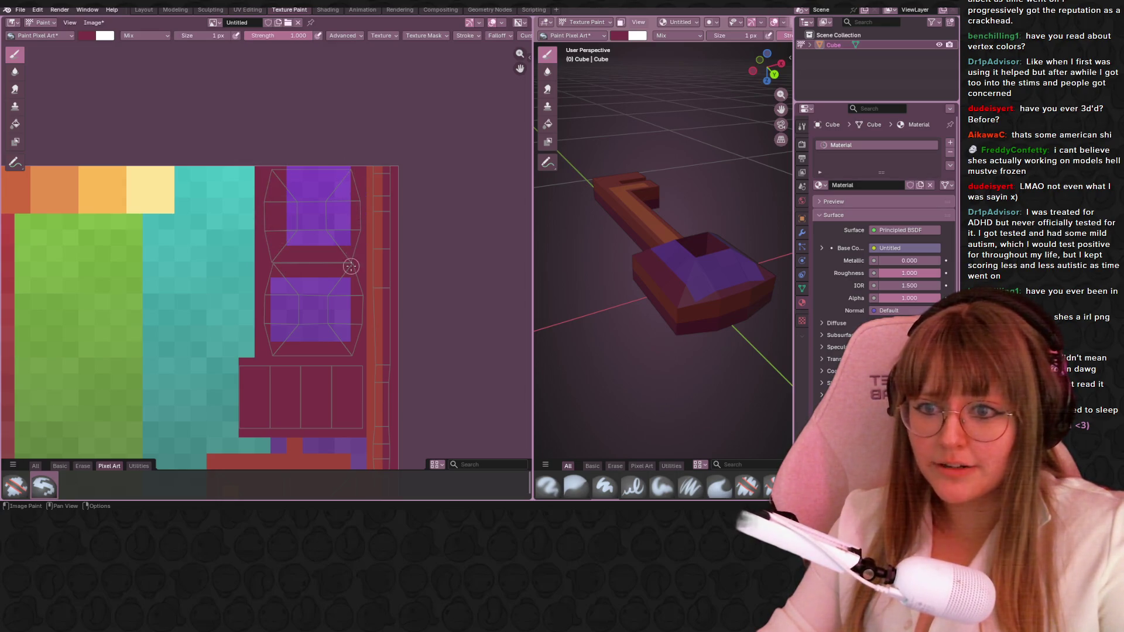
pyautogui.moveTo(351, 174); pyautogui.dragTo(270, 174)
pyautogui.keyDown('shift'); pyautogui.scroll(-2, 334, 185); pyautogui.keyUp('shift')
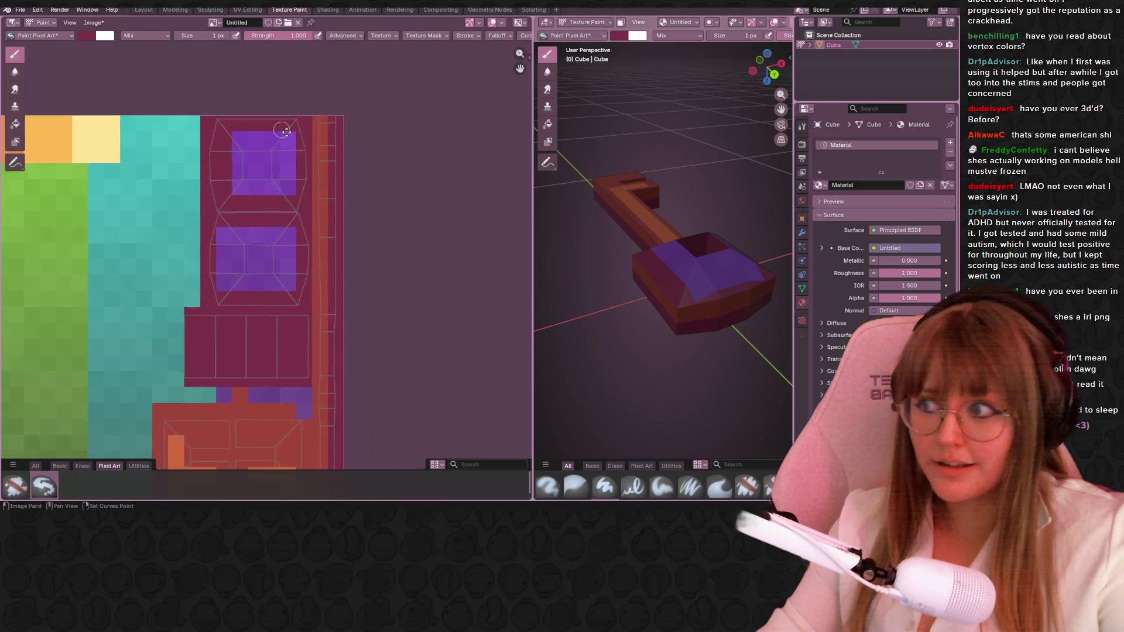
pyautogui.keyDown('shift'); pyautogui.scroll(-1, 347, 185); pyautogui.keyUp('shift')
pyautogui.keyDown('shift'); pyautogui.scroll(-2, 364, 186); pyautogui.keyUp('shift')
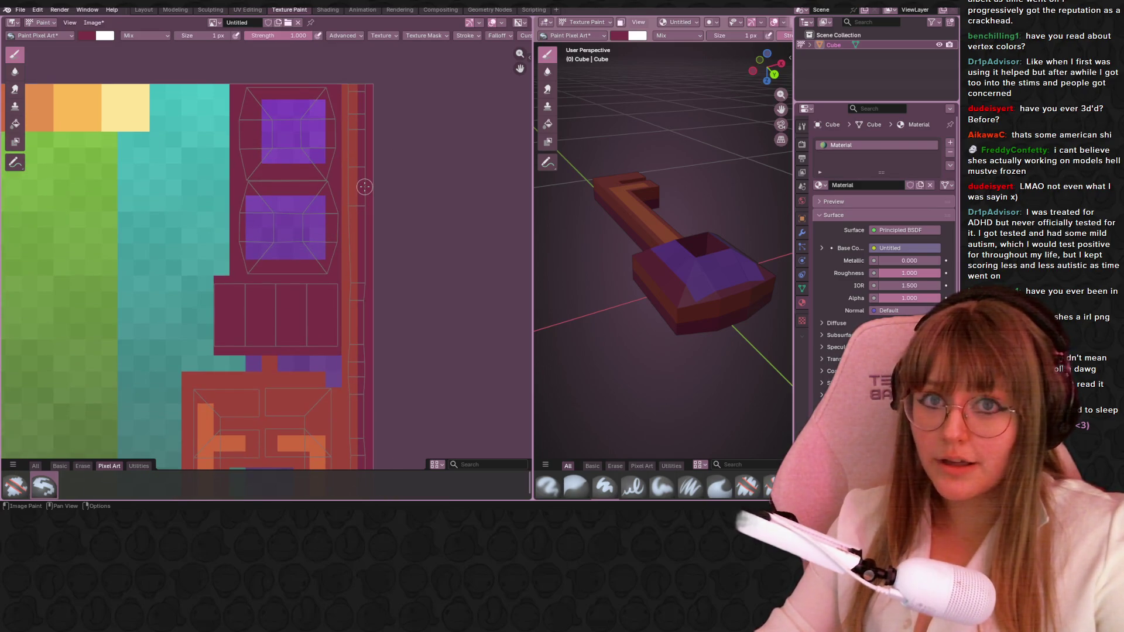
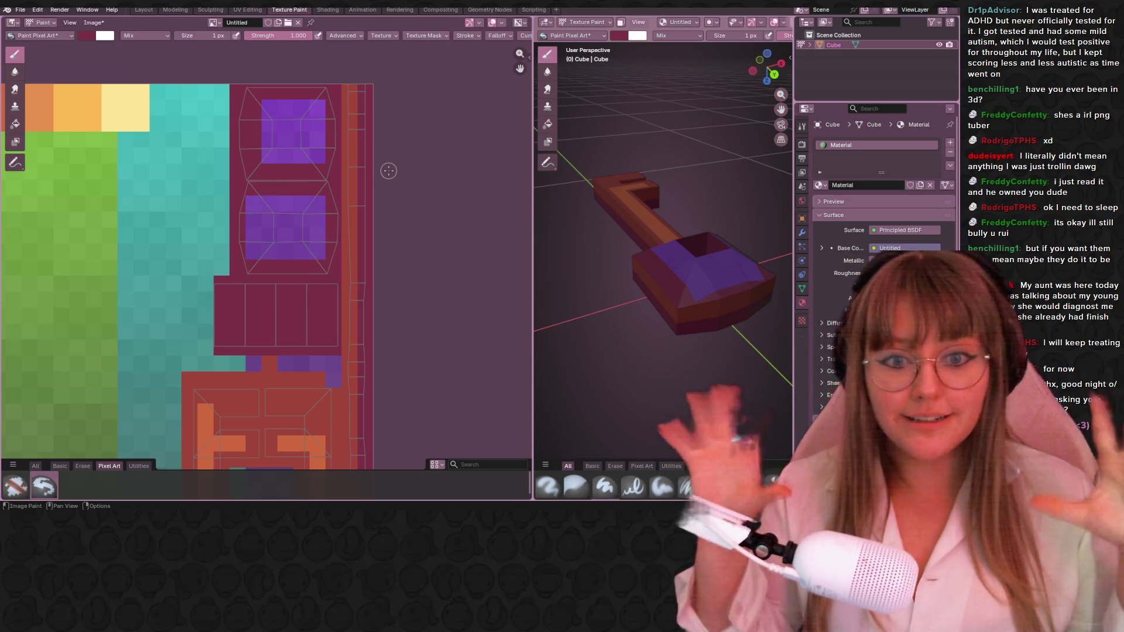
# Play the key's spin animation and paint orange over the lower purple square of the head island.
pyautogui.press('space')
pyautogui.press('space')
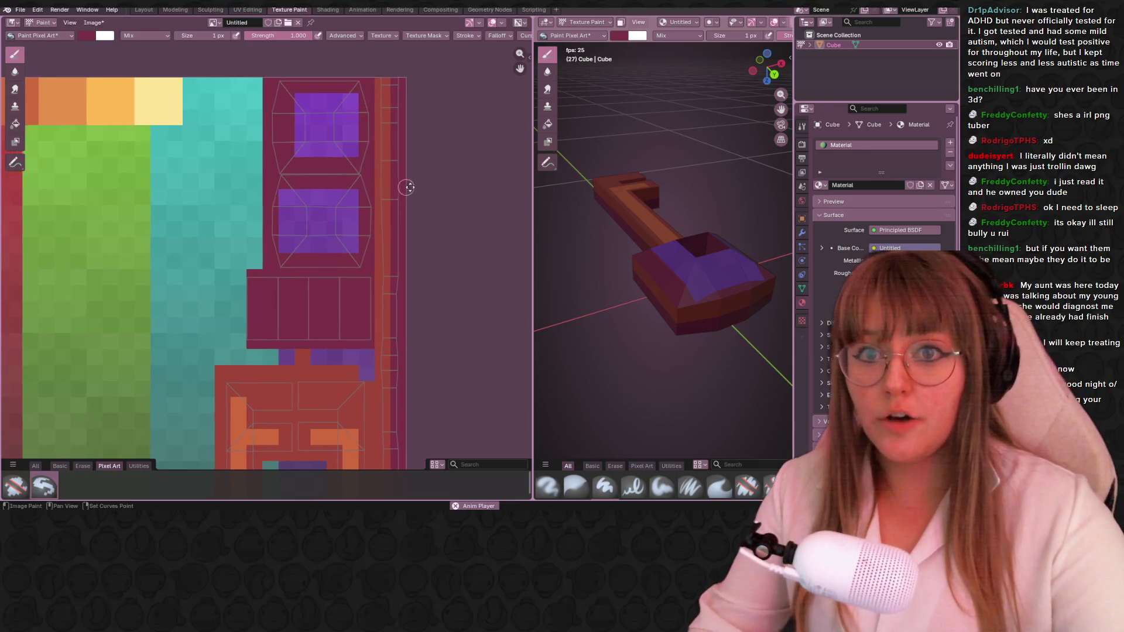
pyautogui.scroll(1, 400, 192)
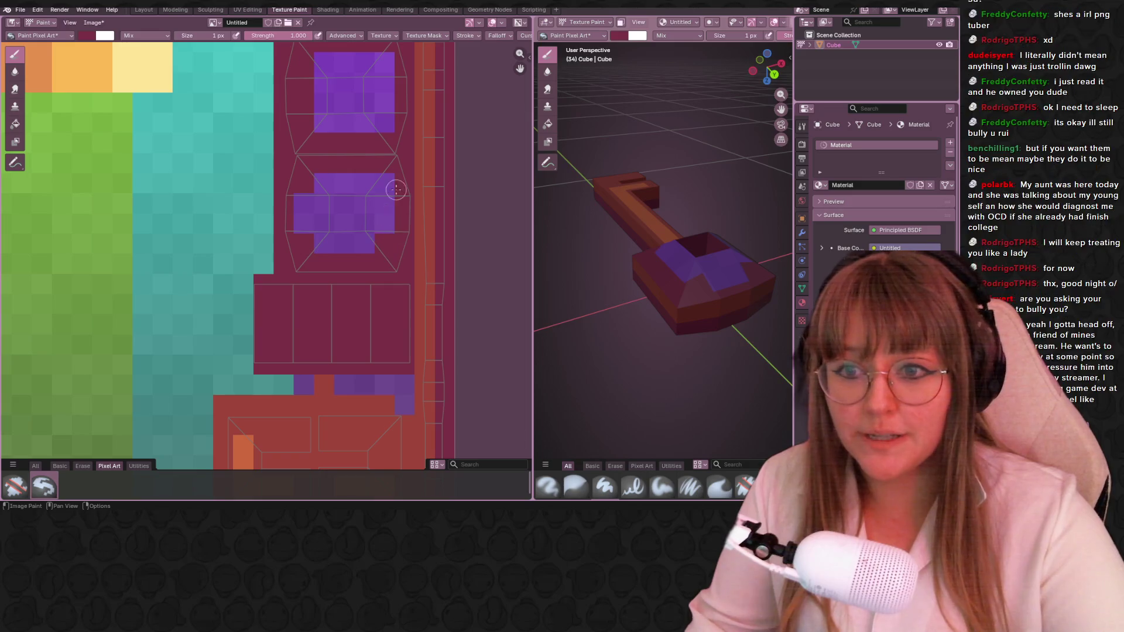
pyautogui.moveTo(387, 158); pyautogui.dragTo(355, 255, button='middle')
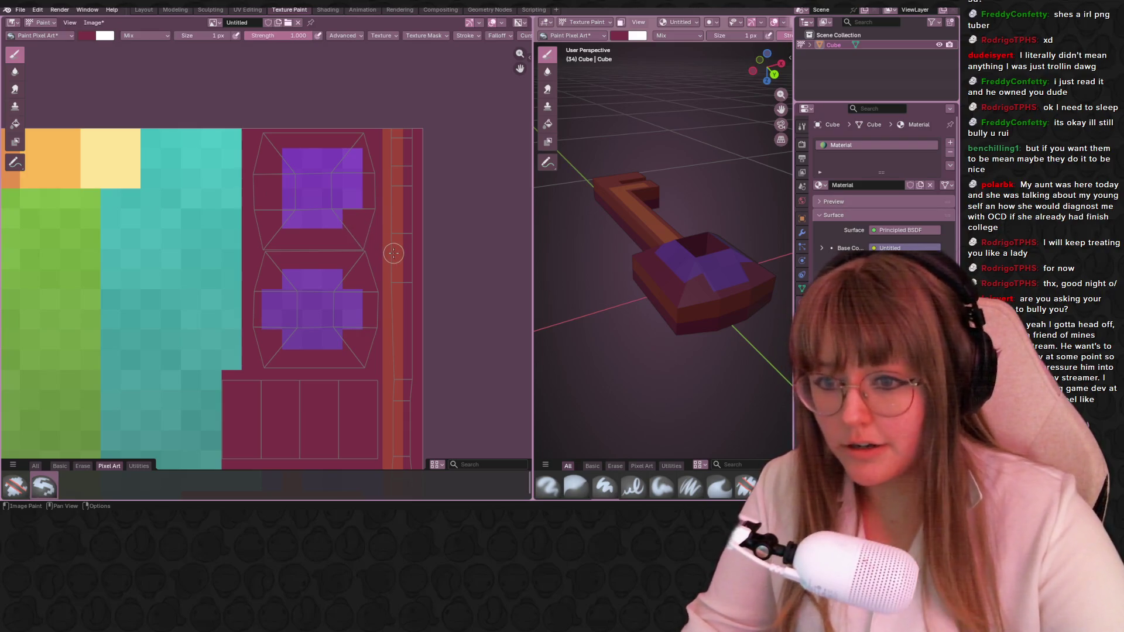
pyautogui.moveTo(393, 254); pyautogui.dragTo(403, 250, button='middle')
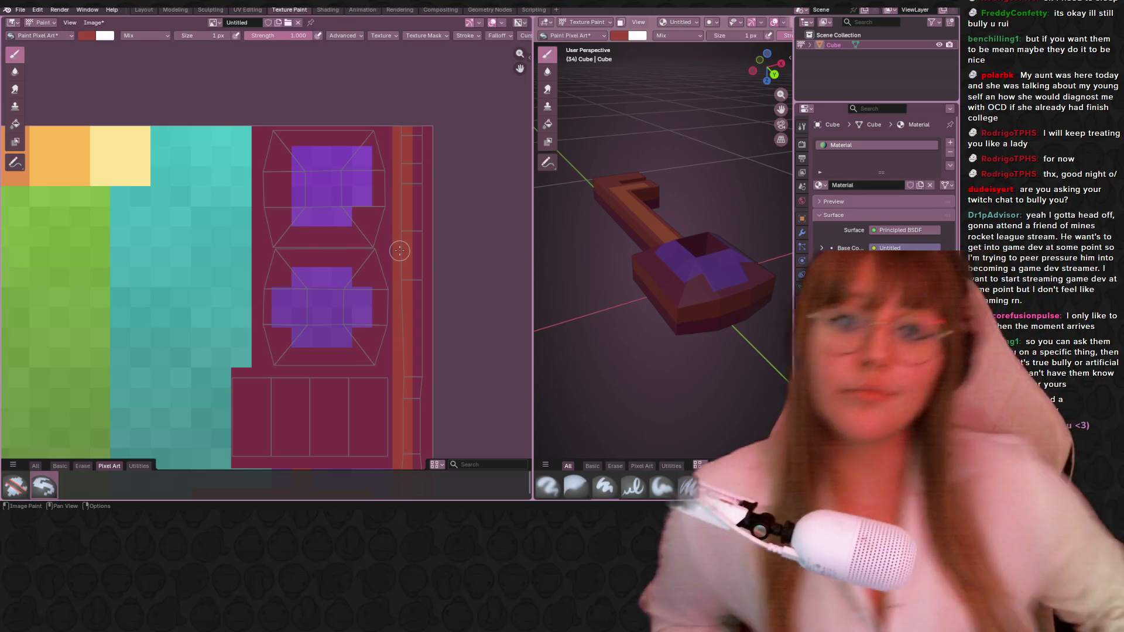
pyautogui.press('space')
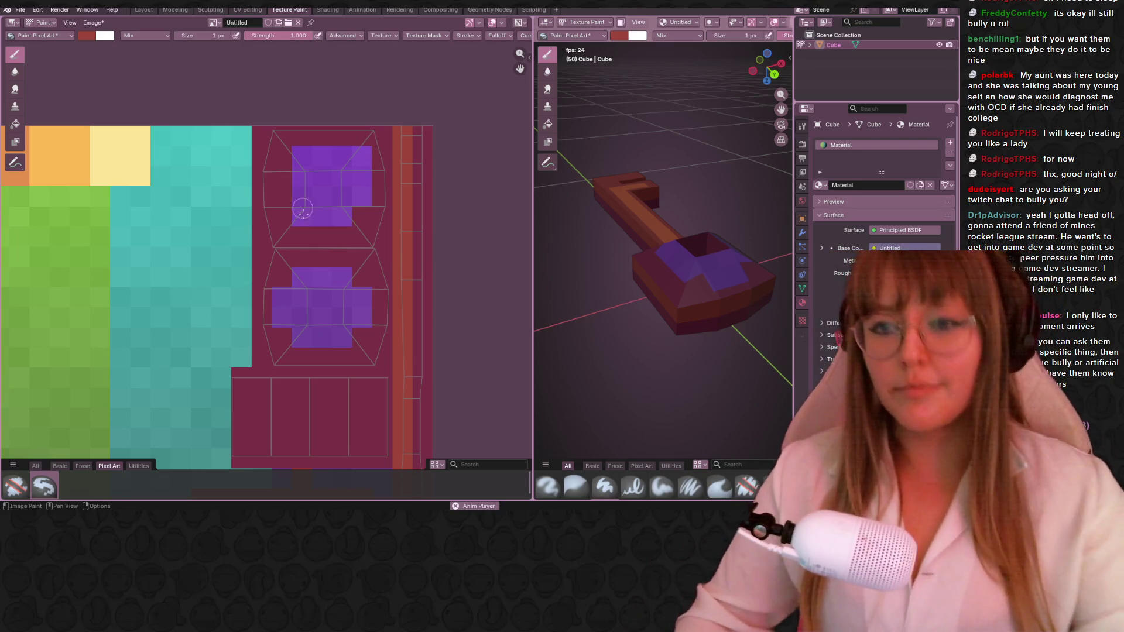
pyautogui.moveTo(295, 299); pyautogui.dragTo(318, 221, button='middle')
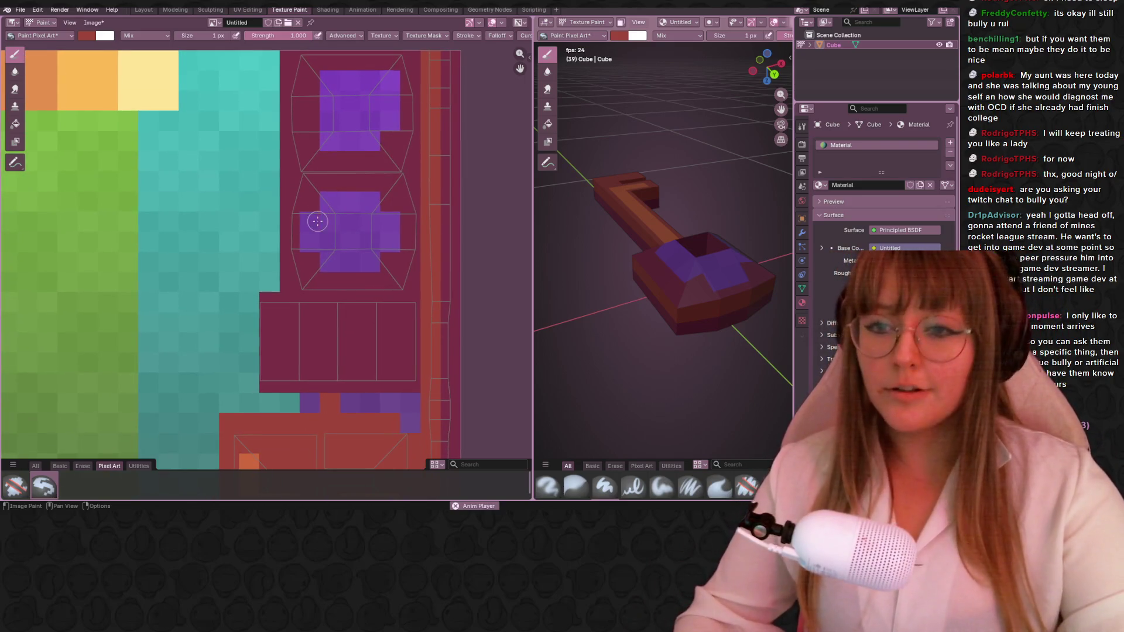
pyautogui.moveTo(315, 242); pyautogui.dragTo(334, 255)
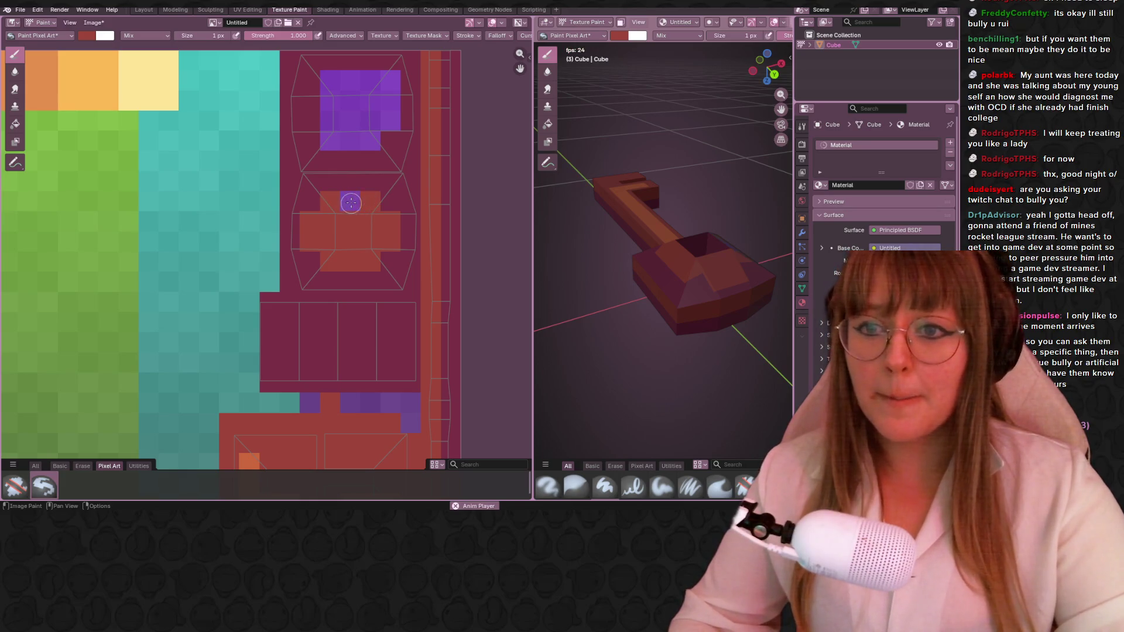
# Paint orange over the remaining purple area so both head islands show matching orange crosses.
pyautogui.moveTo(372, 195); pyautogui.dragTo(342, 224, button='middle')
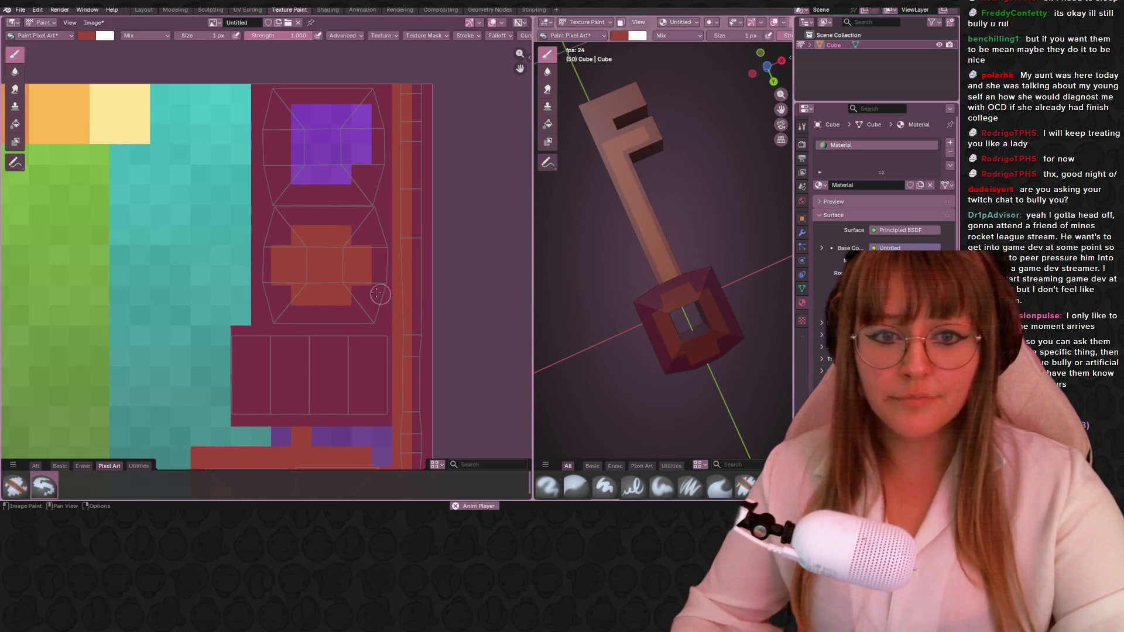
pyautogui.scroll(1, 311, 271)
pyautogui.moveTo(311, 270); pyautogui.dragTo(299, 345, button='middle')
pyautogui.moveTo(273, 211); pyautogui.dragTo(272, 171)
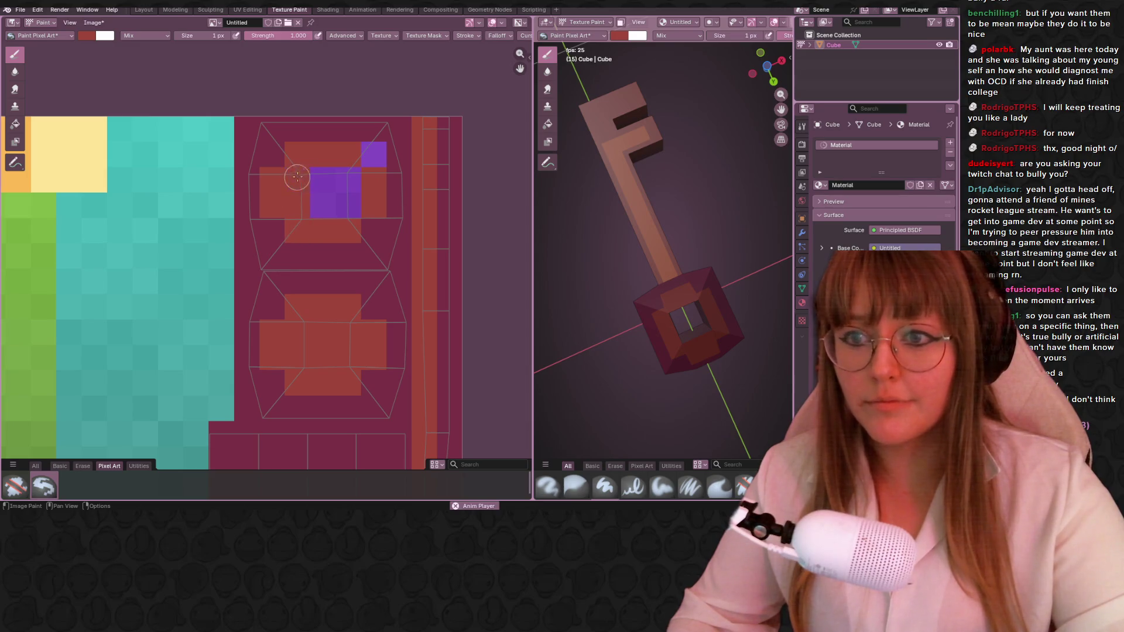
pyautogui.moveTo(339, 195); pyautogui.dragTo(377, 219, button='middle')
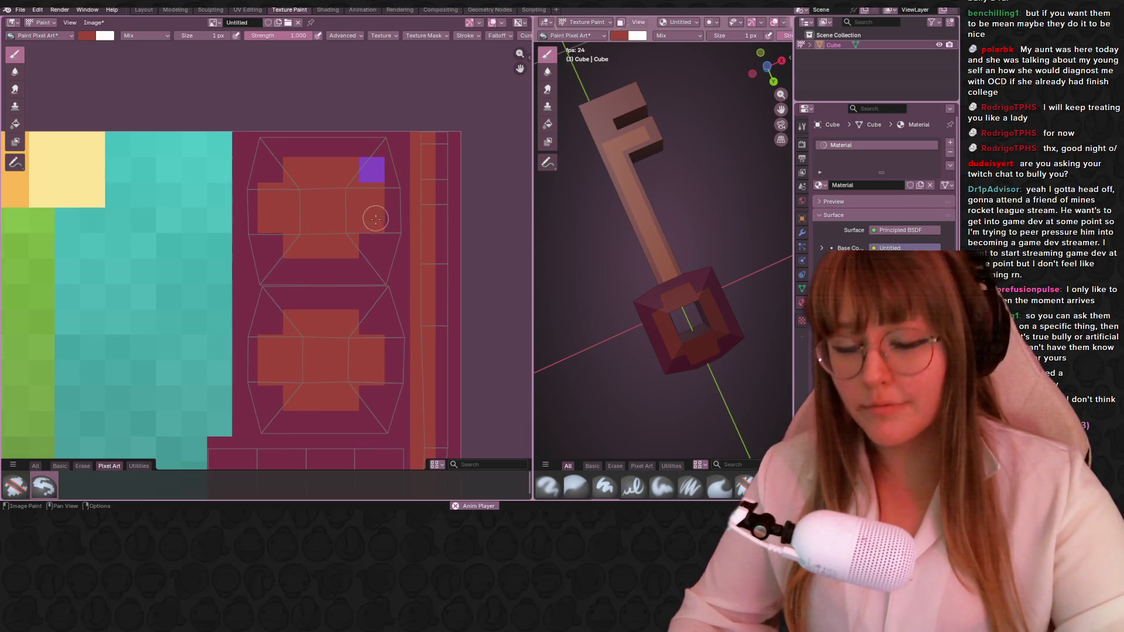
pyautogui.moveTo(370, 186); pyautogui.dragTo(377, 171)
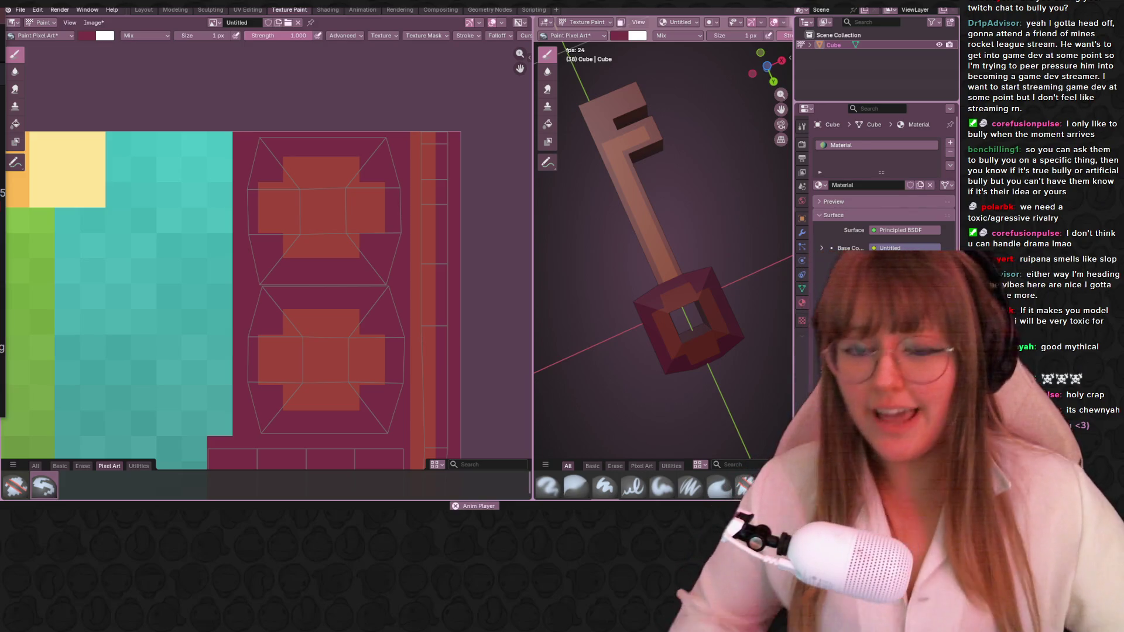
# Stop the animation playback and pan the texture view down to the lower UV islands.
pyautogui.press('space')
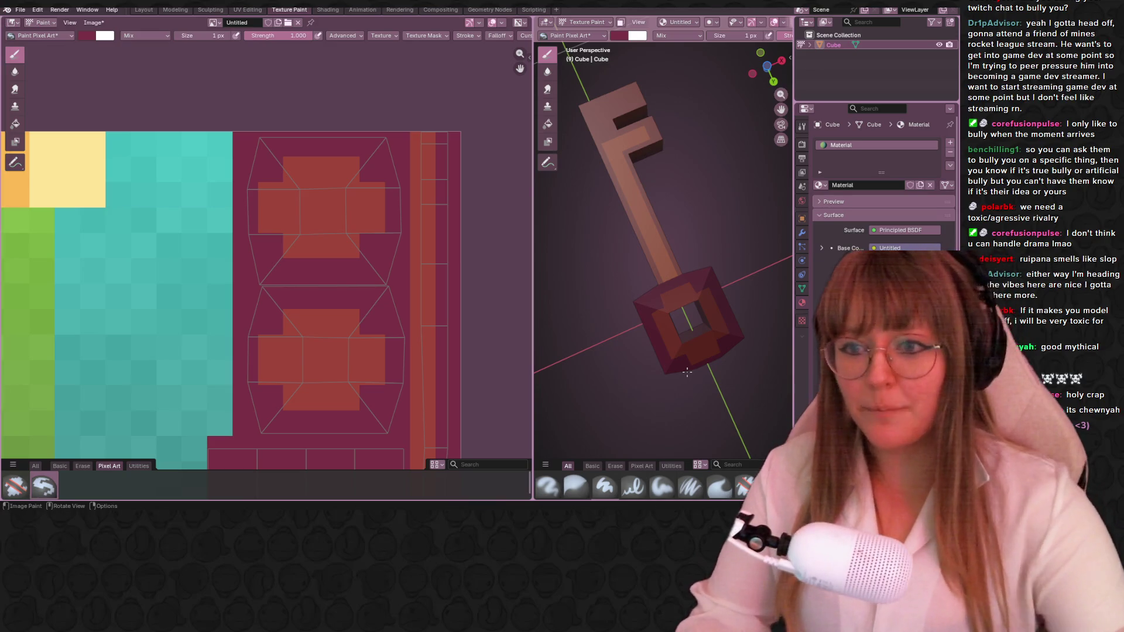
pyautogui.moveTo(409, 220); pyautogui.dragTo(400, 164, button='middle')
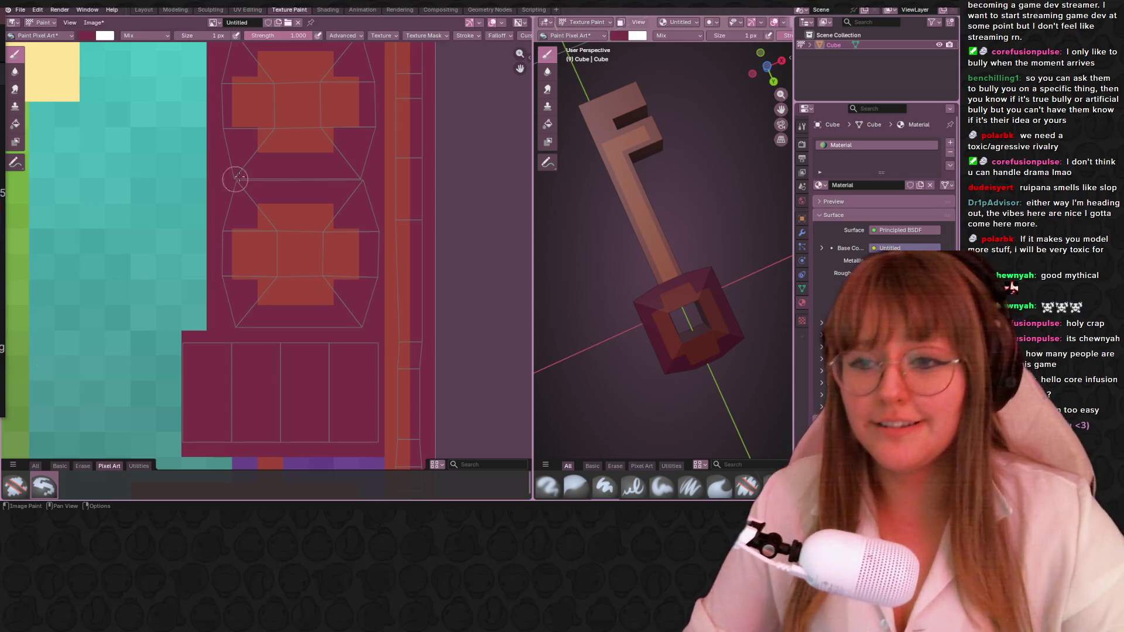
pyautogui.scroll(-1, 433, 276)
pyautogui.scroll(-1, 453, 243)
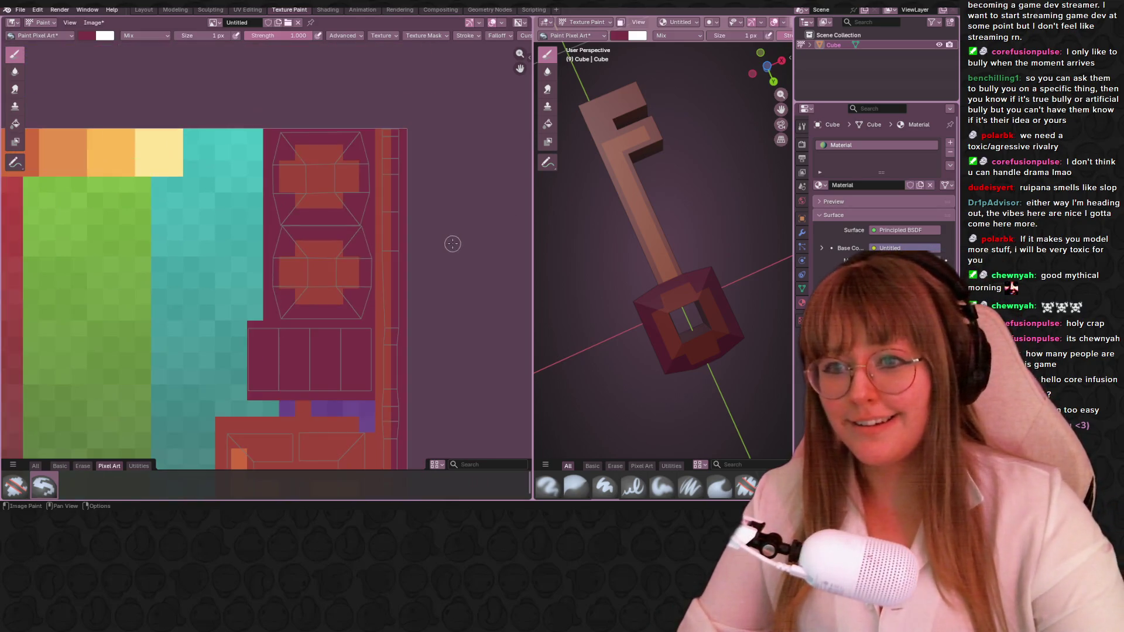
pyautogui.scroll(-1, 418, 260)
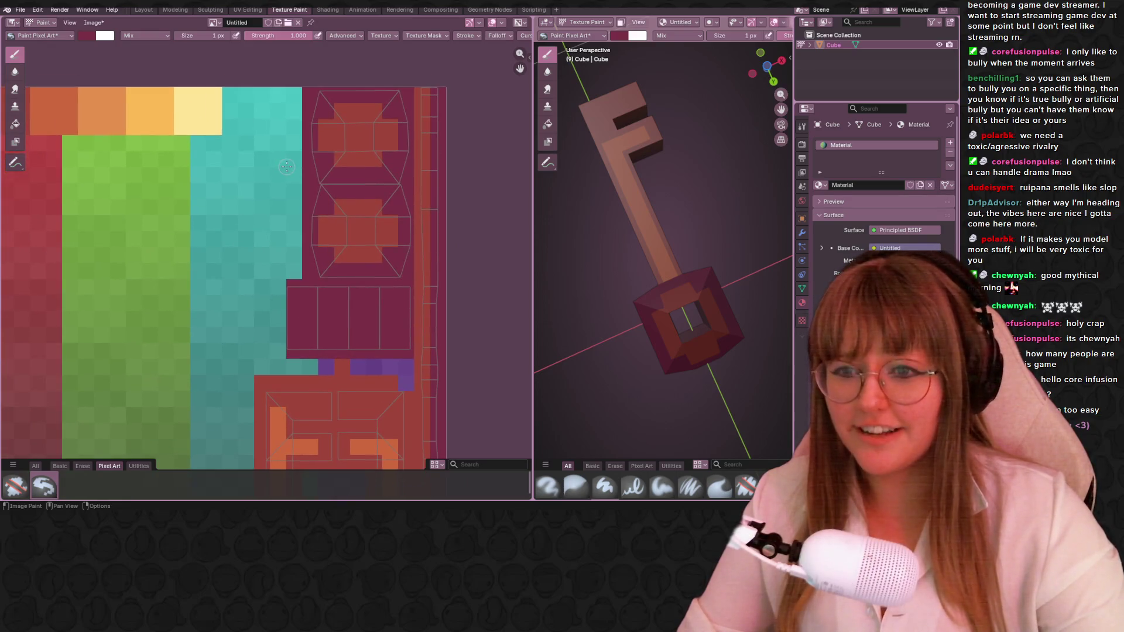
pyautogui.scroll(-1, 356, 178)
# Paint a small dark maroon patch onto the orange area of the lower UV island.
pyautogui.moveTo(650, 229)
pyautogui.mouseDown(button='middle')
pyautogui.moveTo(655, 236)
pyautogui.moveTo(559, 309)
pyautogui.moveTo(424, 312)
pyautogui.mouseUp(button='middle')
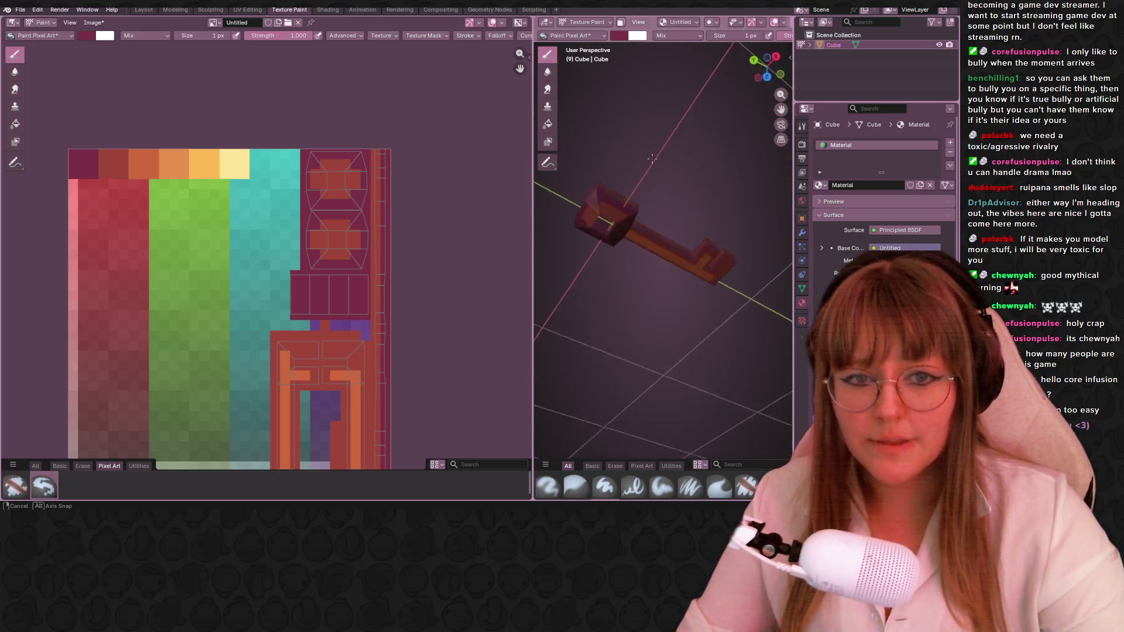
pyautogui.scroll(1, 424, 312)
pyautogui.scroll(2, 413, 228)
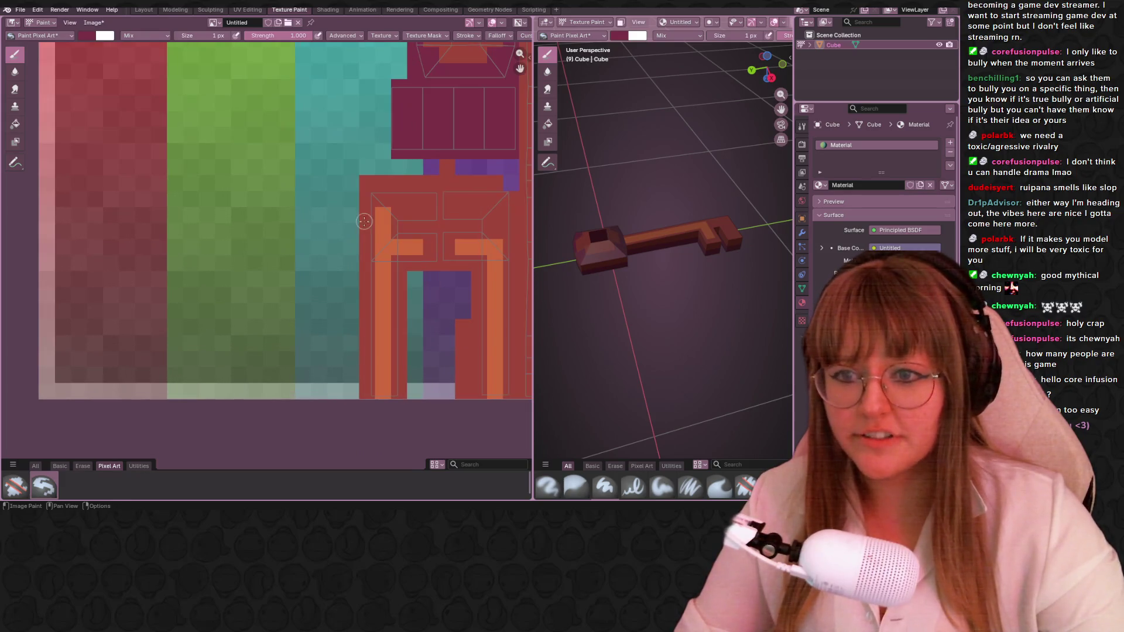
pyautogui.moveTo(402, 213); pyautogui.dragTo(390, 227)
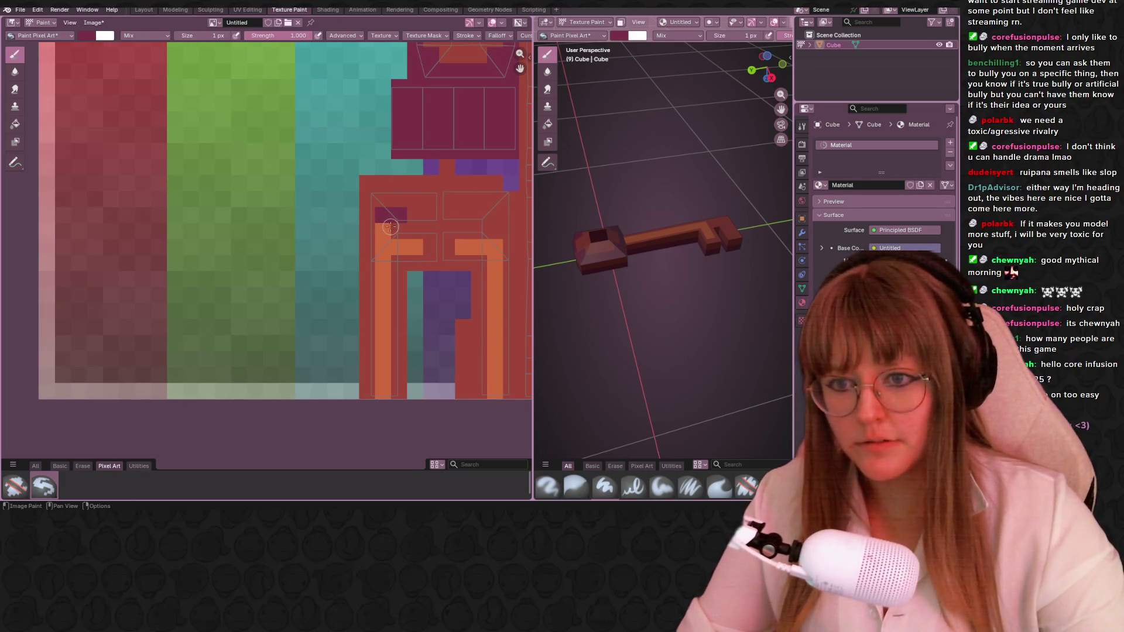
# Set the texture paint brush strength back to full 1.000, staying in paint mode.
pyautogui.hotkey('shift', 'f')
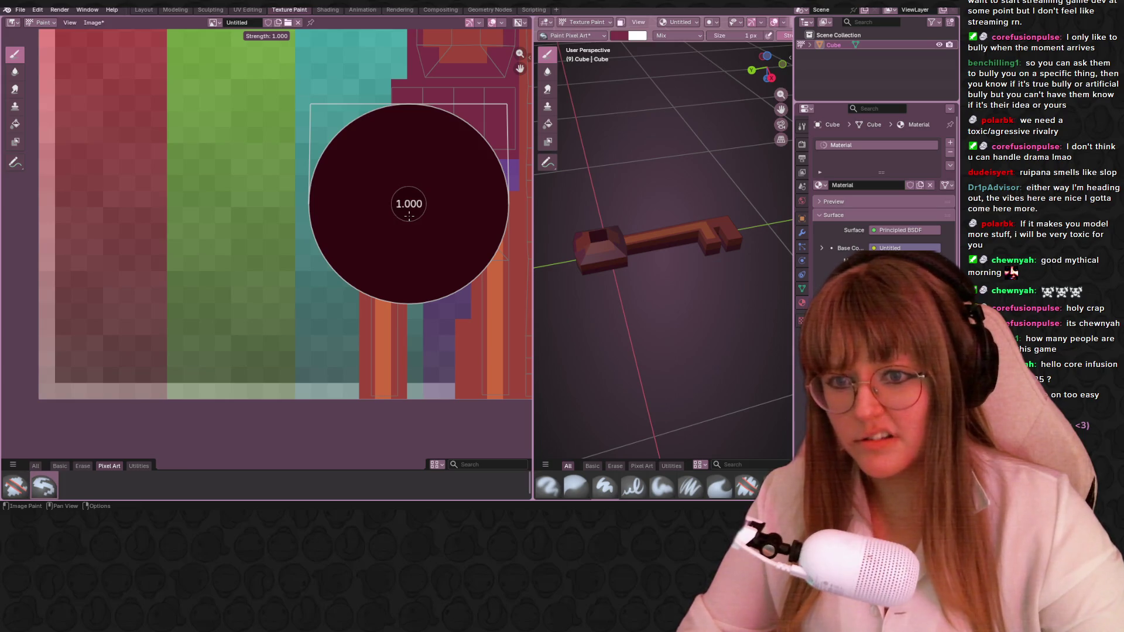
pyautogui.click(302, 113)
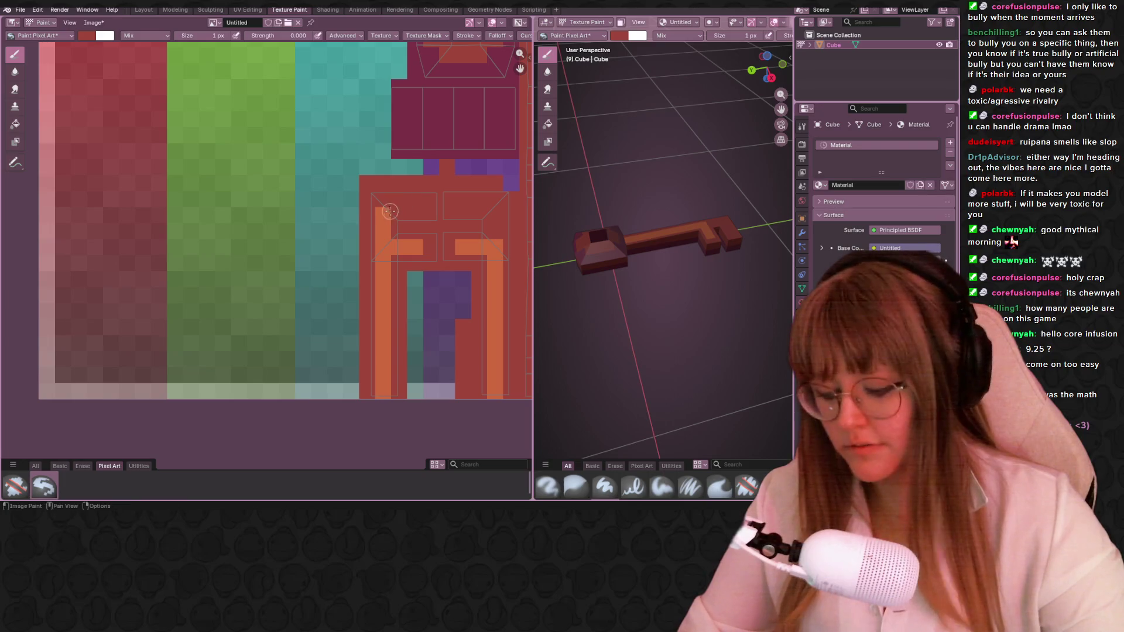
pyautogui.scroll(-1, 431, 209)
pyautogui.scroll(4, 413, 212)
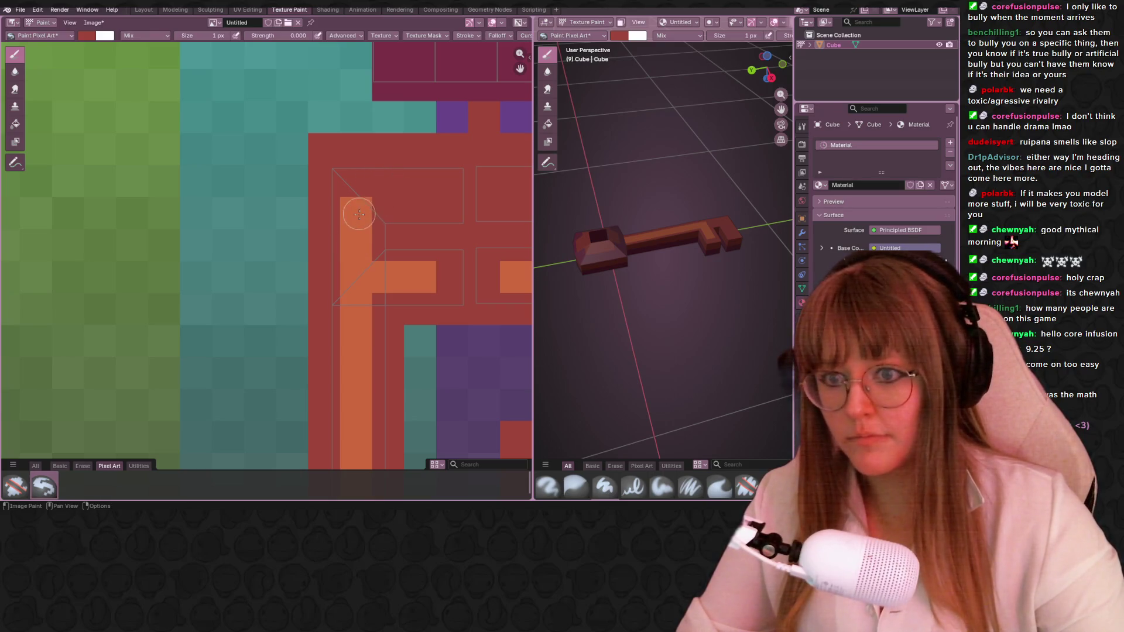
pyautogui.scroll(-2, 362, 233)
pyautogui.scroll(-1, 319, 201)
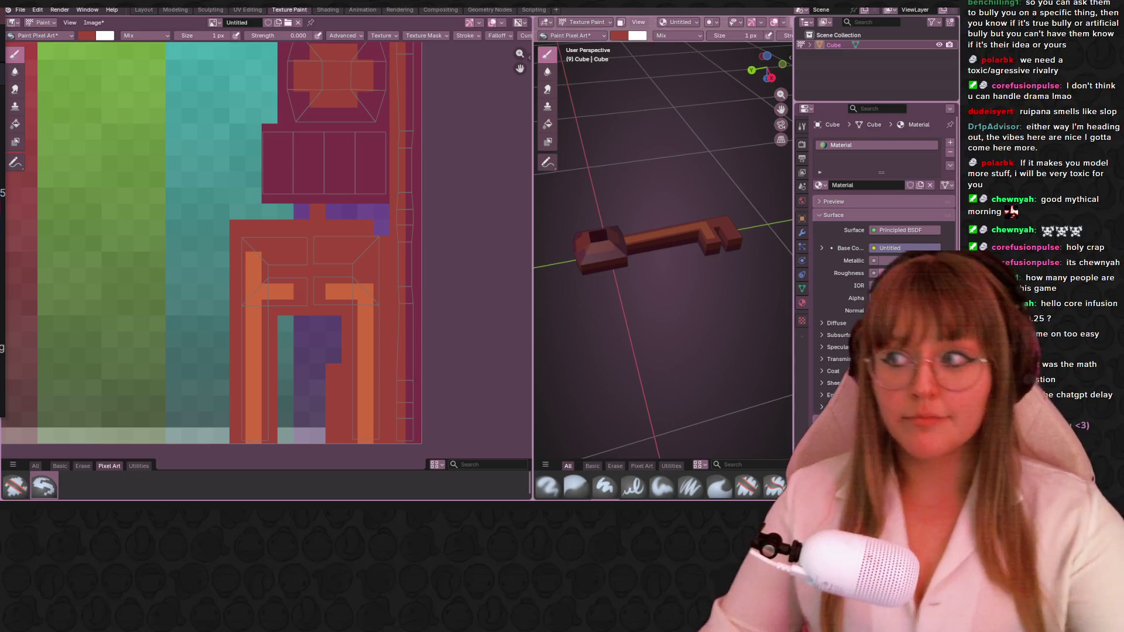
pyautogui.scroll(1, 239, 196)
pyautogui.scroll(-1, 238, 195)
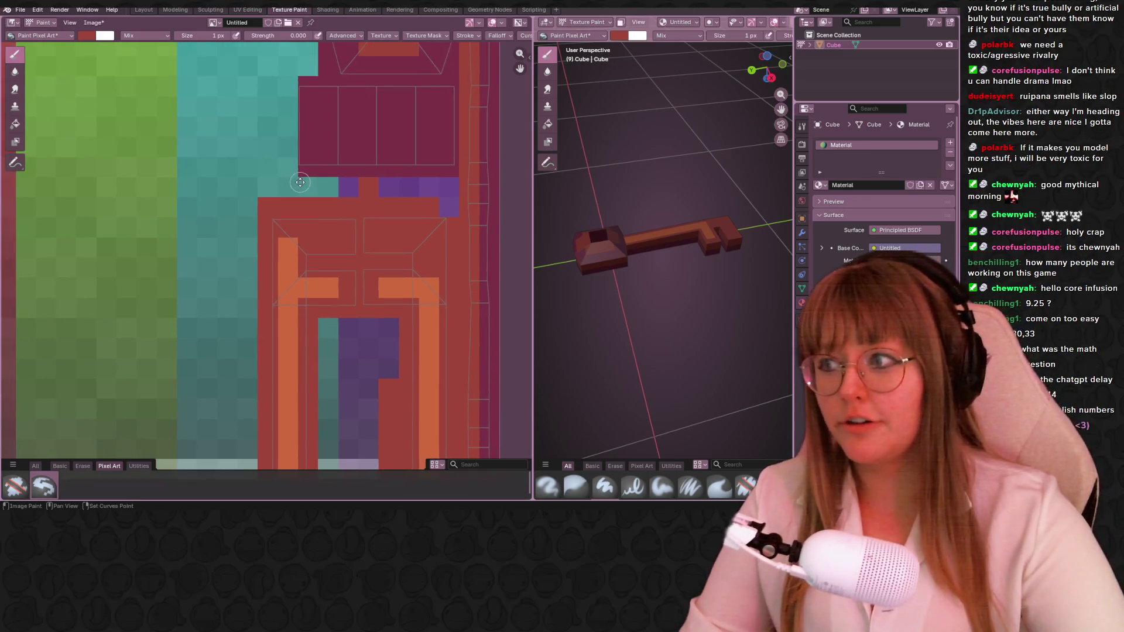
pyautogui.scroll(1, 243, 181)
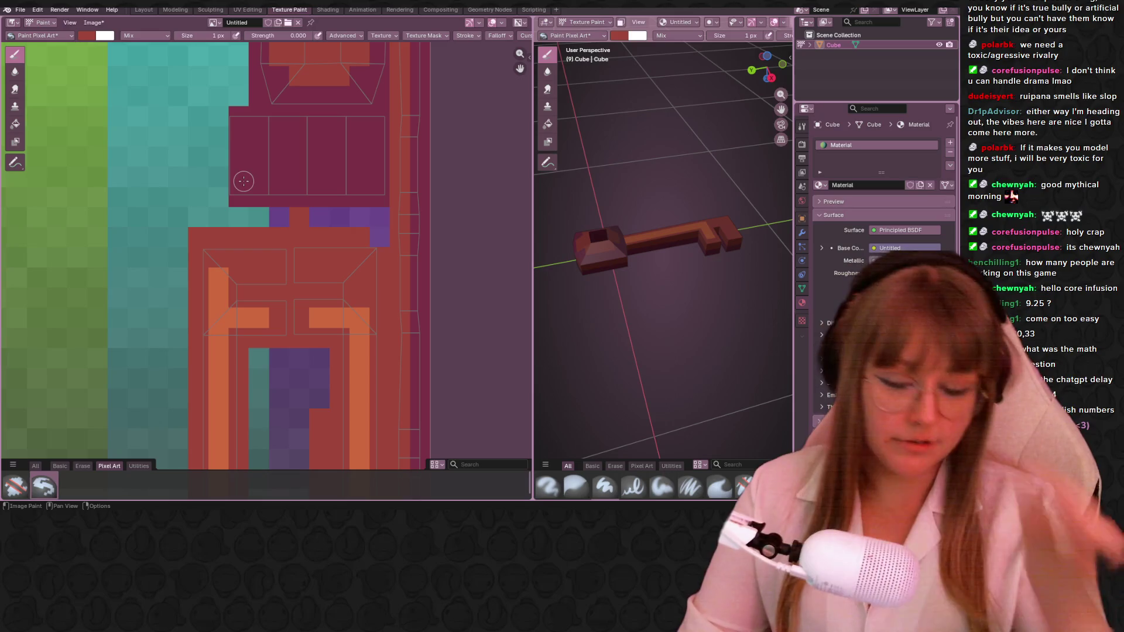
pyautogui.scroll(-1, 287, 169)
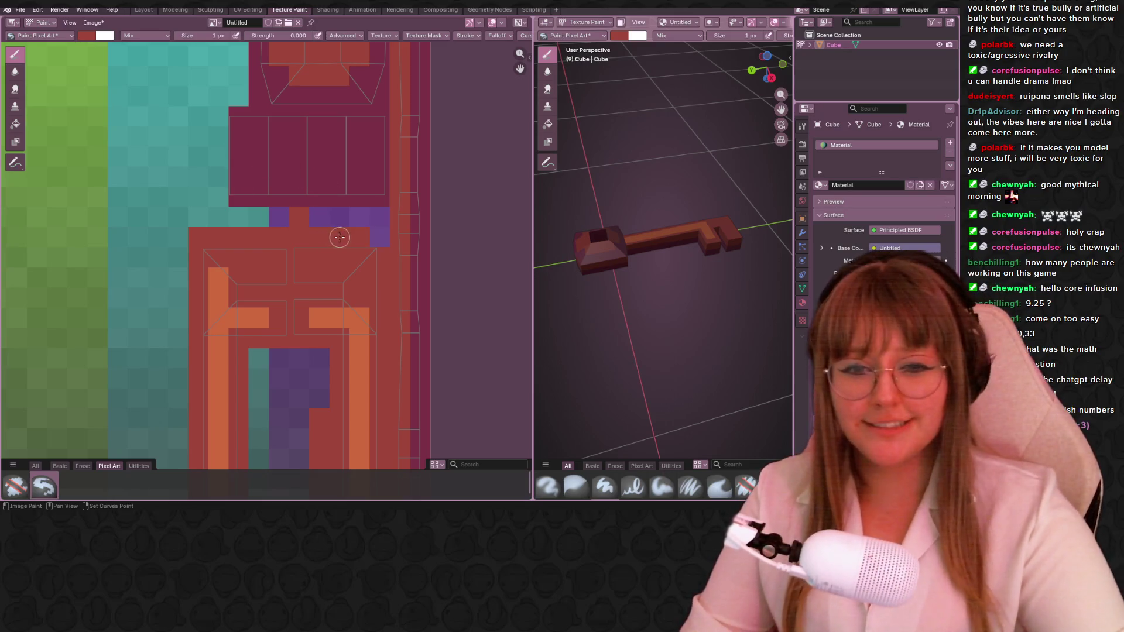
pyautogui.scroll(1, 264, 167)
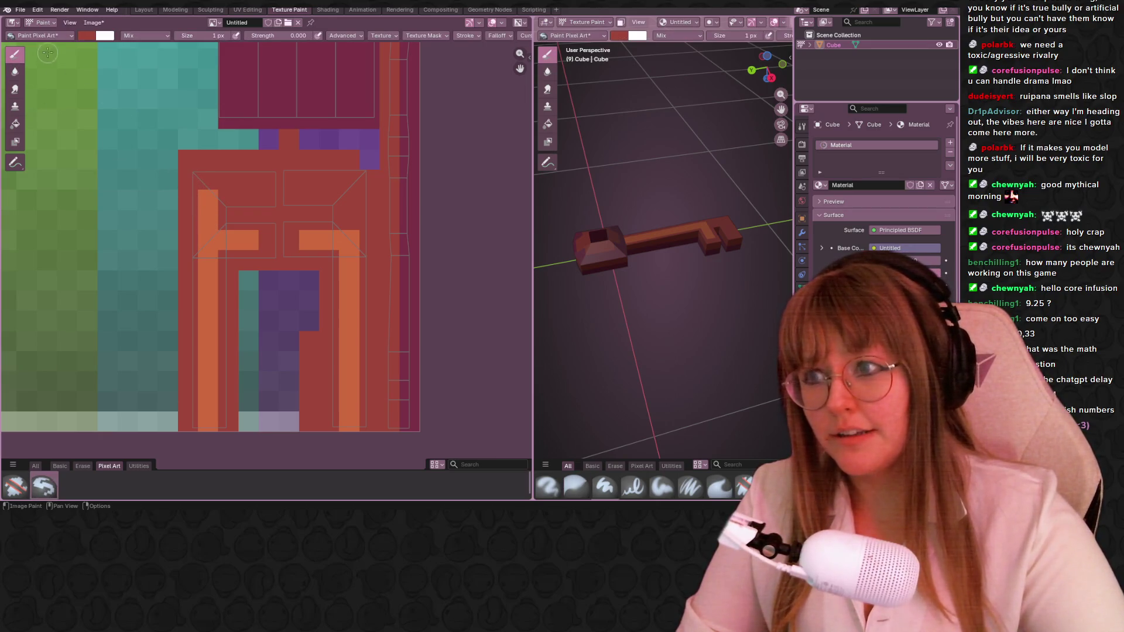
pyautogui.click(39, 36)
pyautogui.click(44, 24)
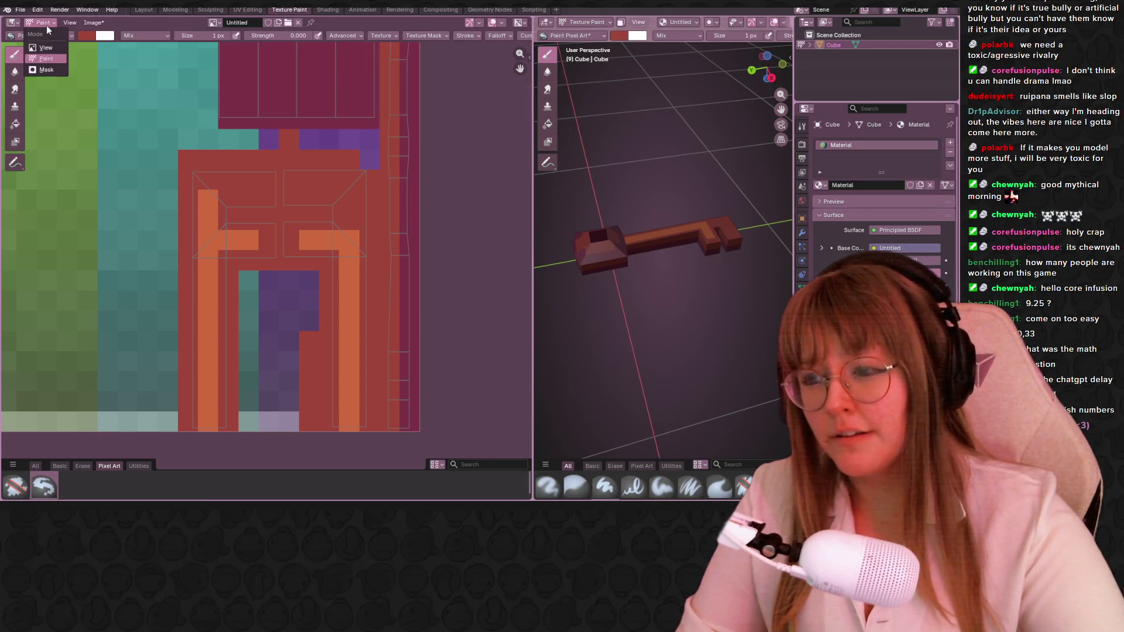
pyautogui.click(46, 59)
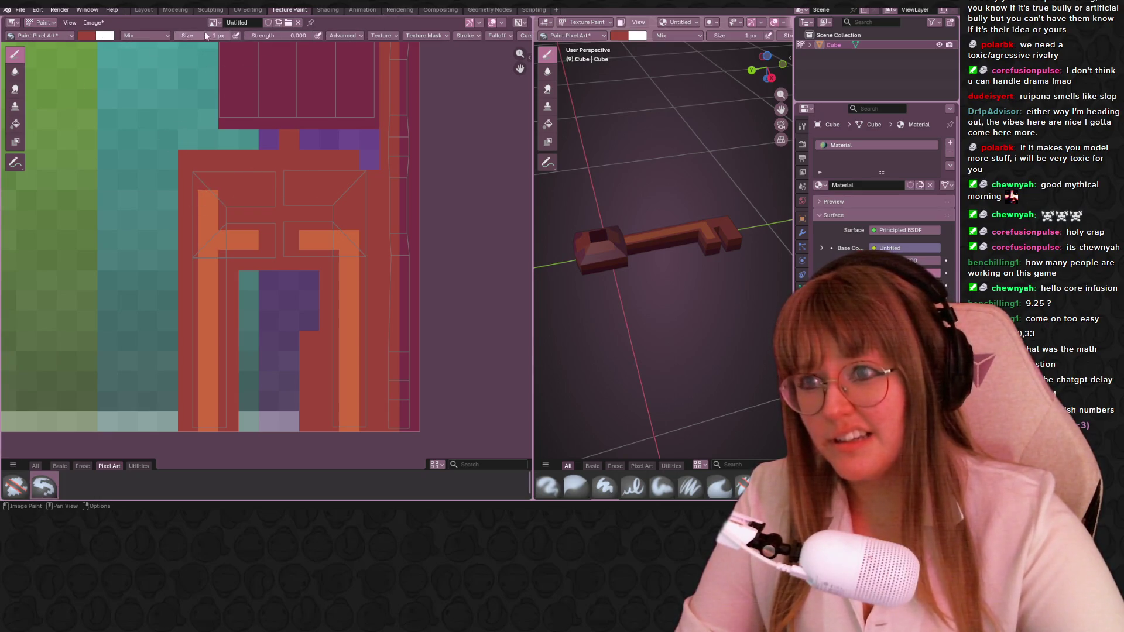
pyautogui.click(283, 36)
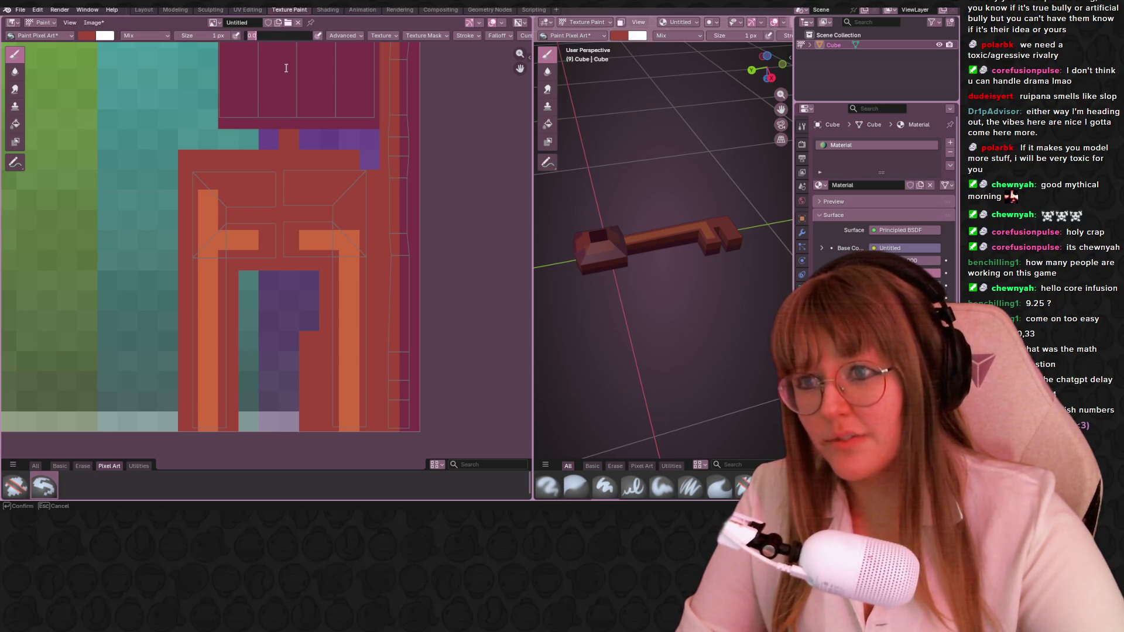
pyautogui.write('1')
pyautogui.press('Return')
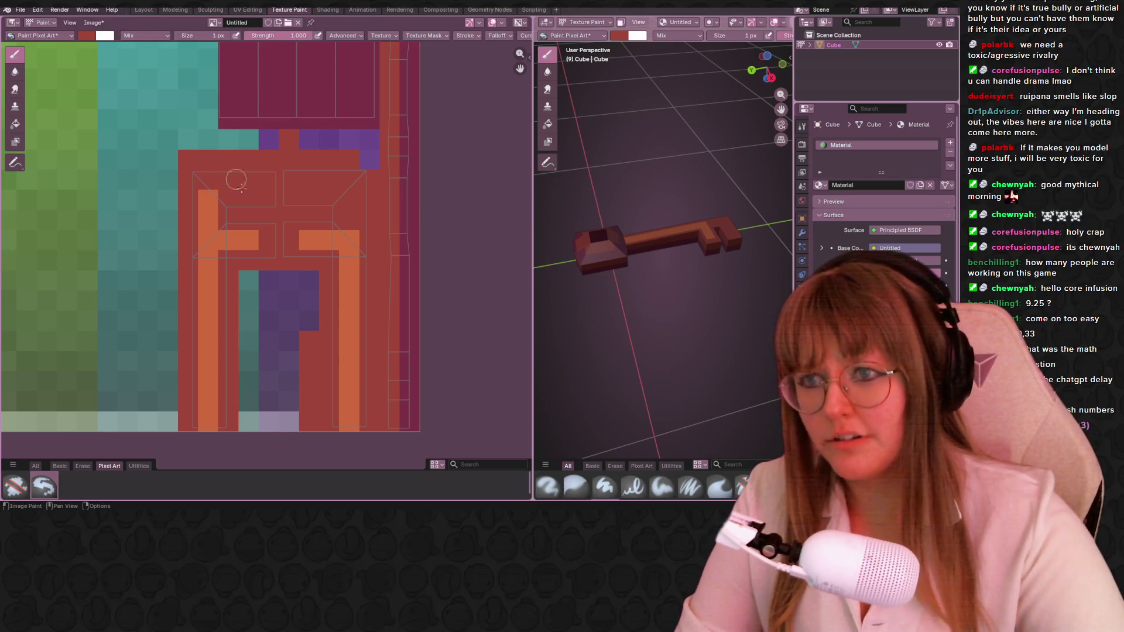
# View the key from above and pick orange as the brush colour instead of red.
pyautogui.moveTo(667, 264); pyautogui.dragTo(614, 316, button='middle')
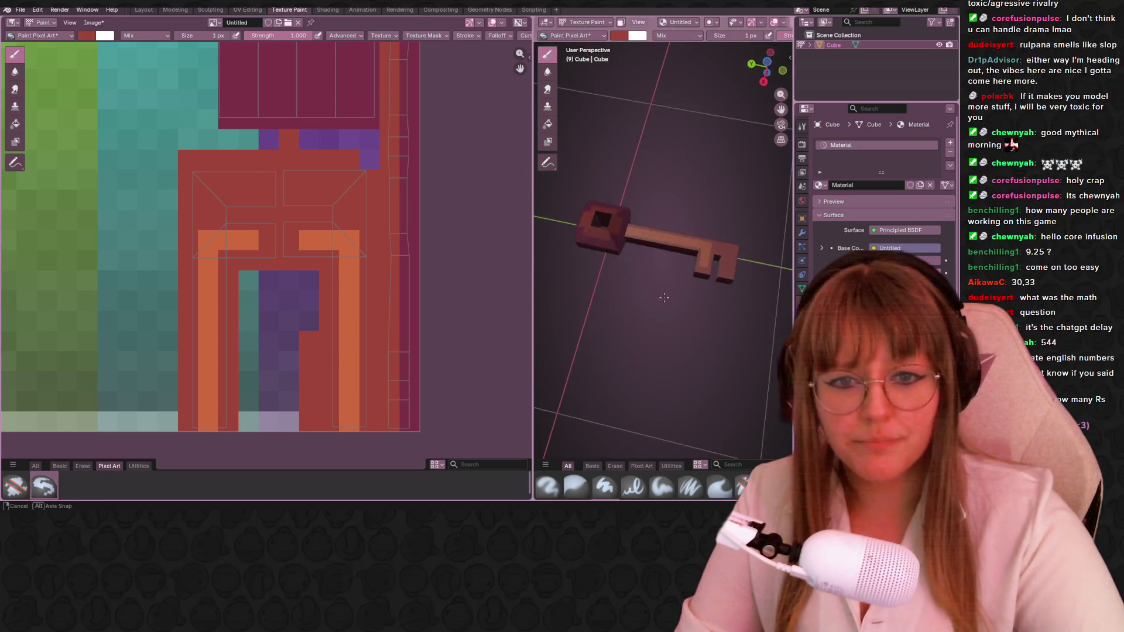
pyautogui.moveTo(321, 318); pyautogui.dragTo(326, 195, button='middle')
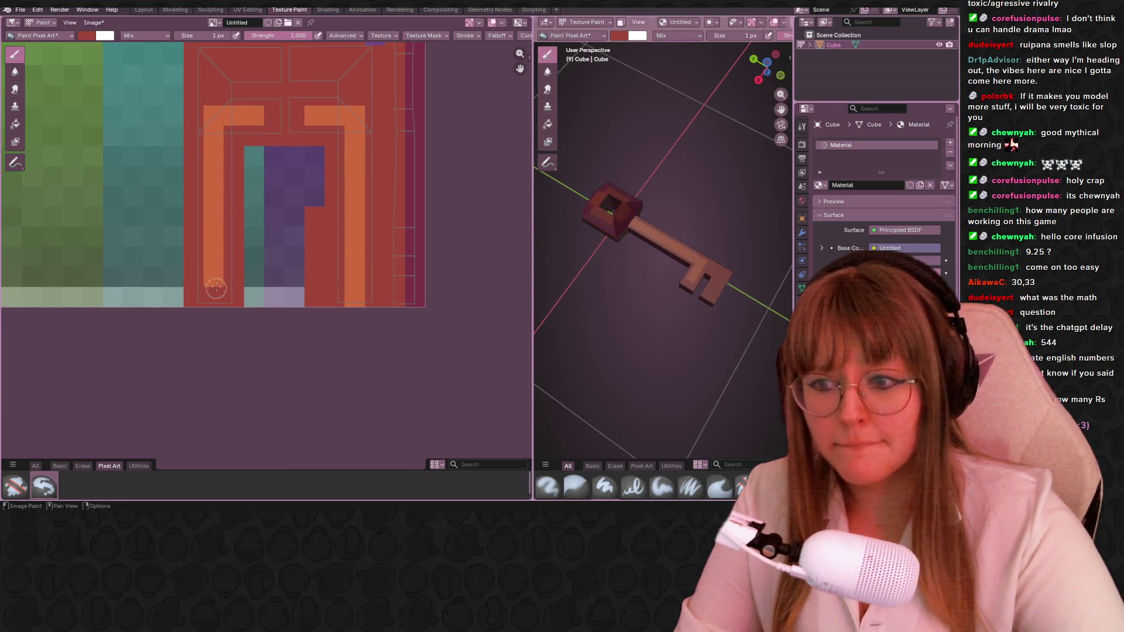
pyautogui.moveTo(372, 275); pyautogui.dragTo(376, 330, button='middle')
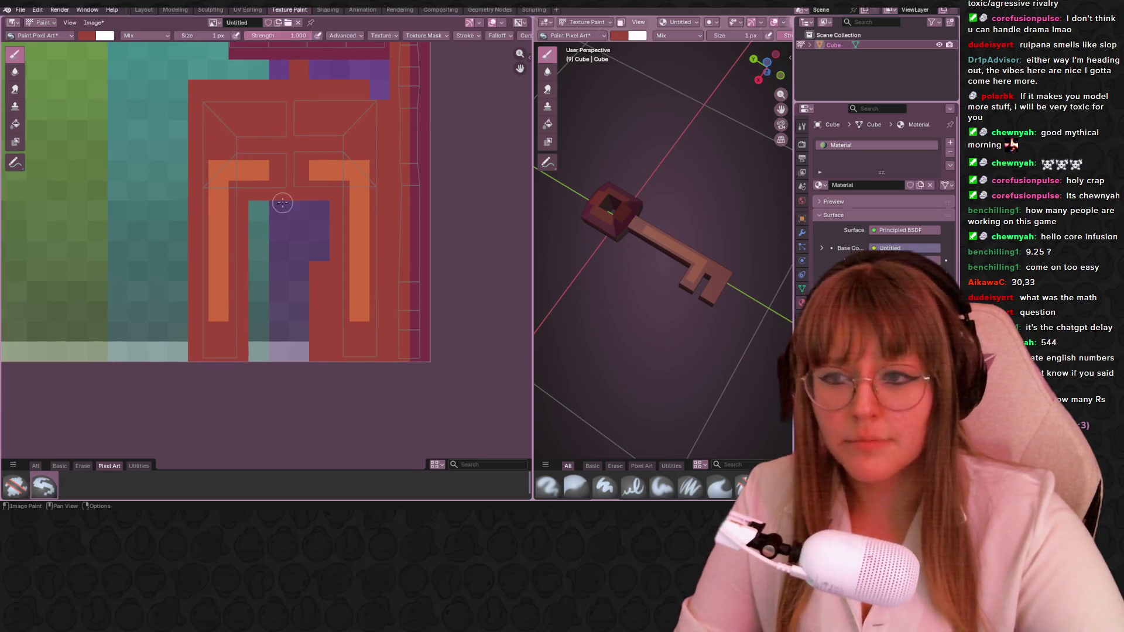
pyautogui.click(86, 35)
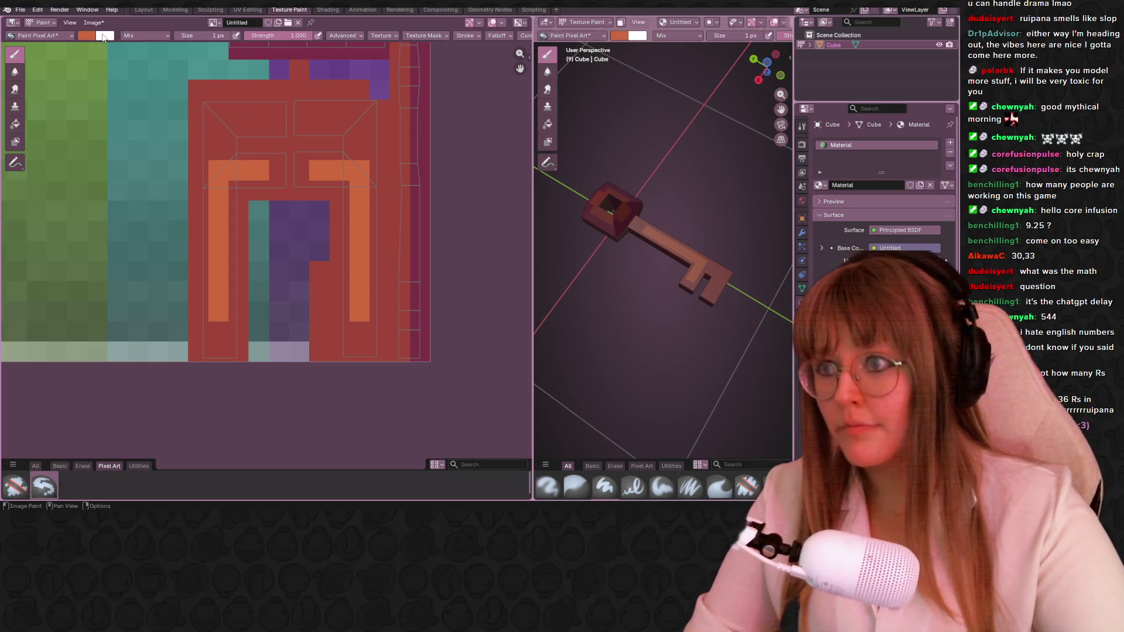
pyautogui.click(84, 37)
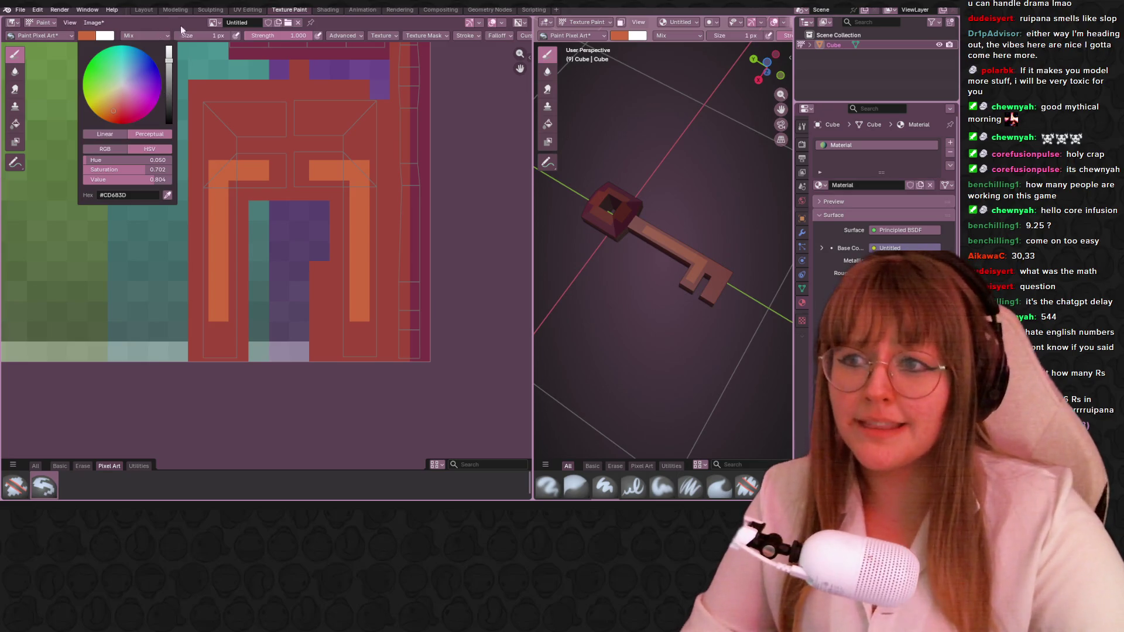
# Darken the orange brush colour to #BB5F38 for shading, then bring up the faireNoirGames Twitch channel window.
pyautogui.click(84, 36)
pyautogui.click(169, 68)
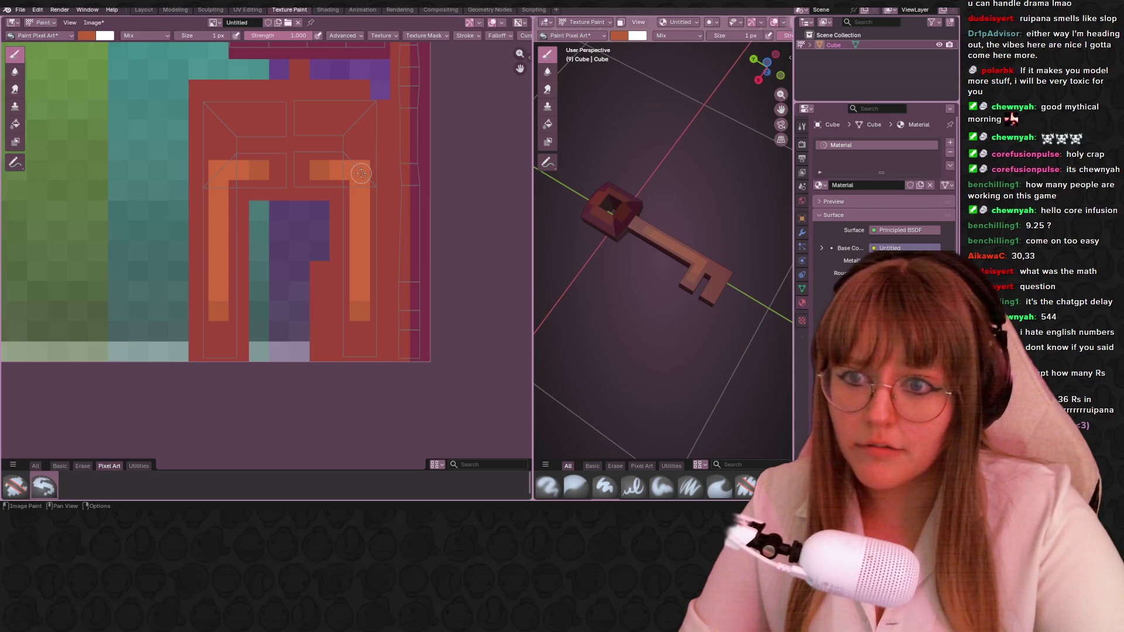
pyautogui.scroll(1, 244, 170)
pyautogui.scroll(-1, 242, 163)
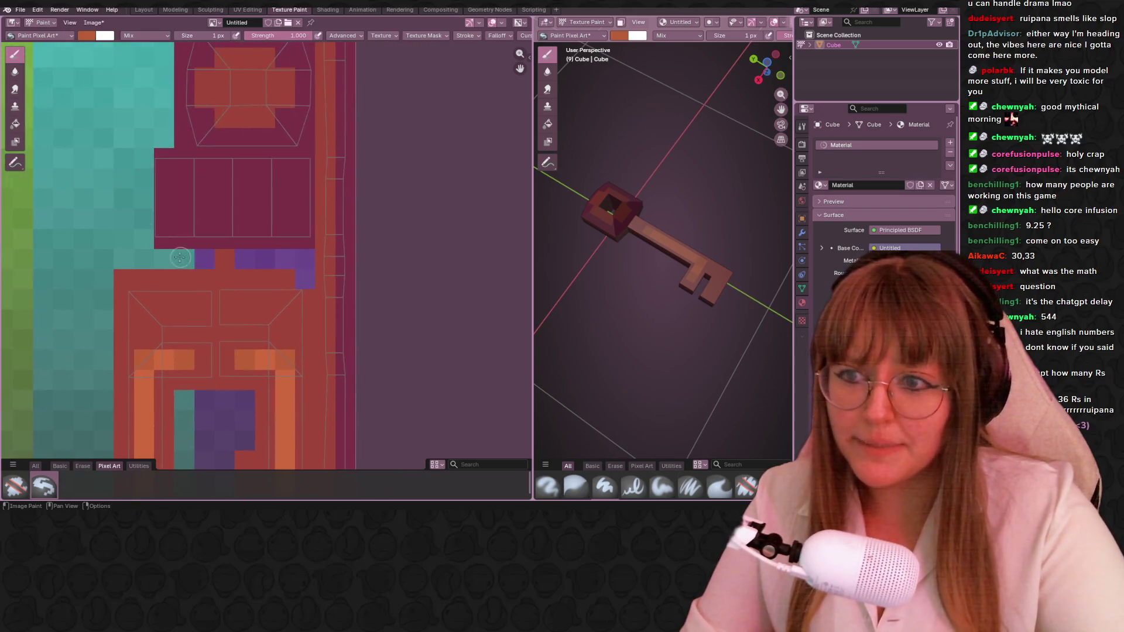
pyautogui.scroll(-1, 239, 157)
pyautogui.scroll(-1, 235, 147)
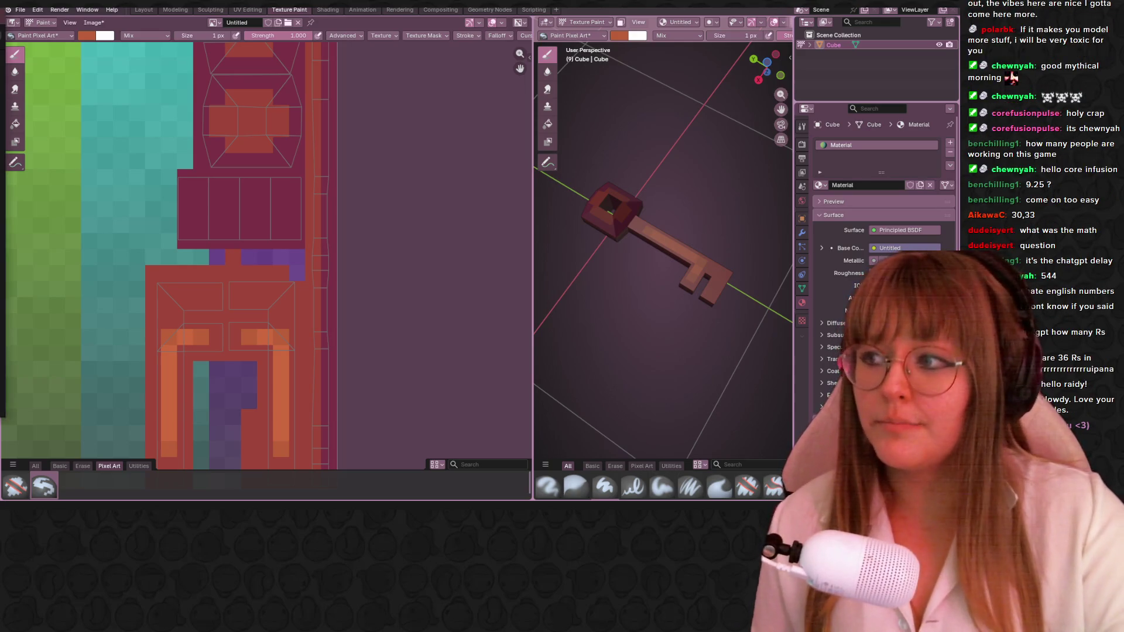
pyautogui.click(4, 378)
pyautogui.moveTo(339, 159); pyautogui.dragTo(358, 106)
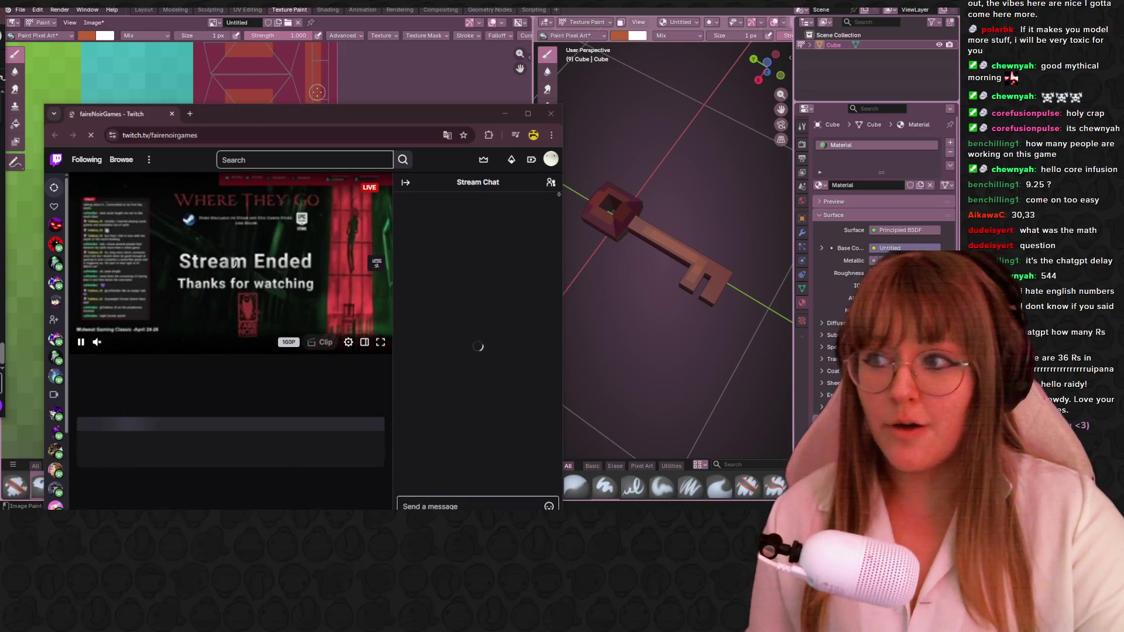
# Move the browser aside and open the faireNoirGames channel home page.
pyautogui.moveTo(333, 117); pyautogui.dragTo(390, 103)
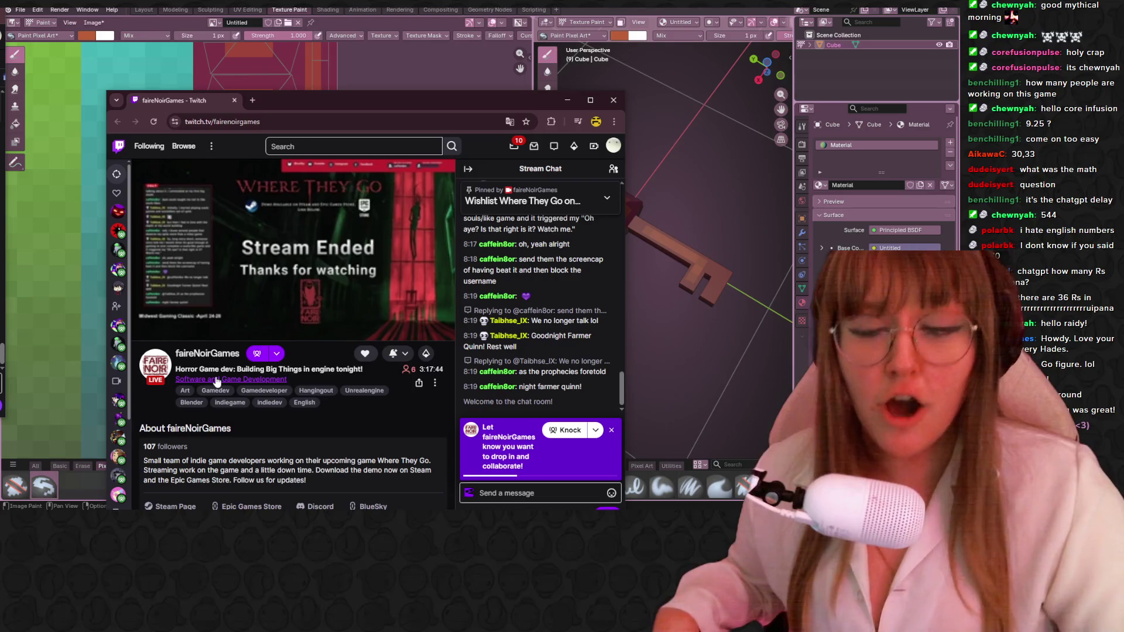
pyautogui.click(219, 354)
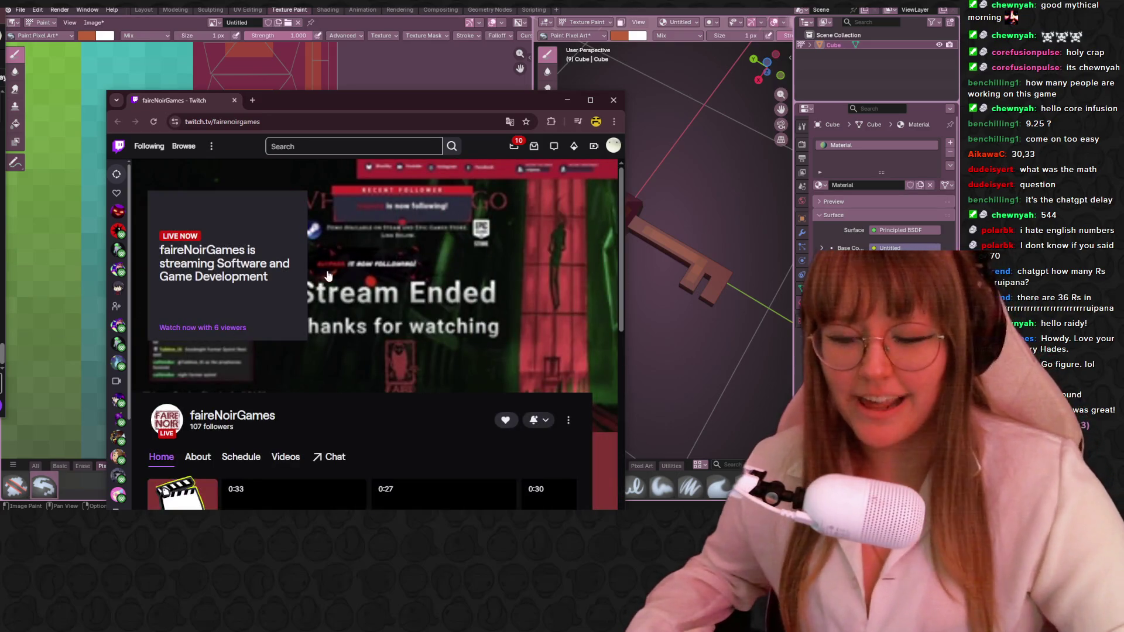
pyautogui.scroll(-1, 317, 324)
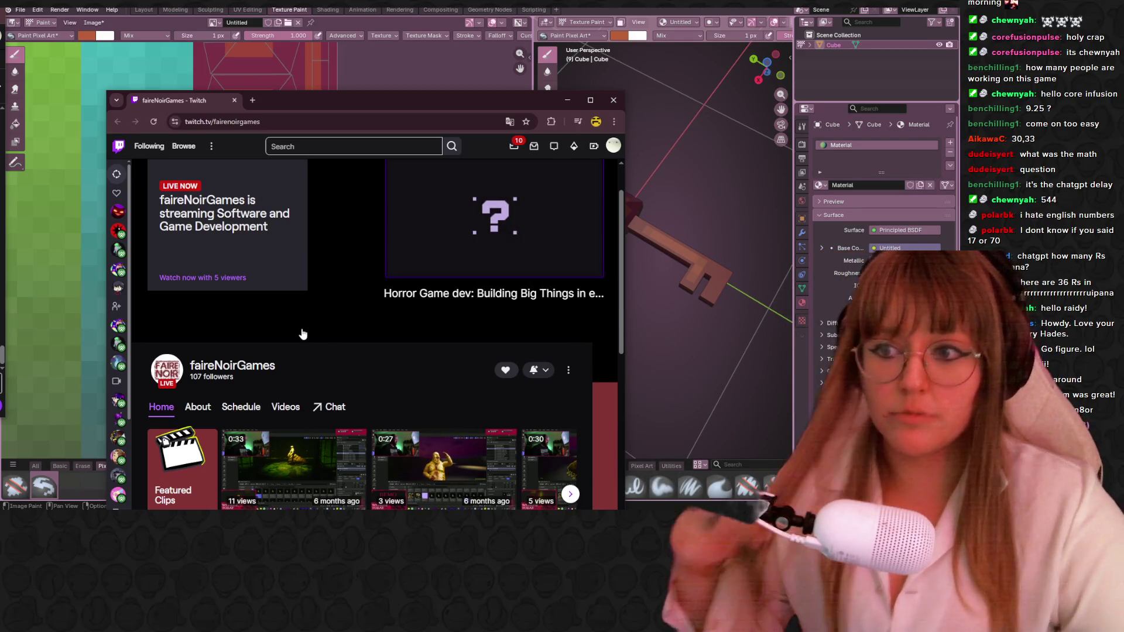
pyautogui.scroll(-1, 307, 303)
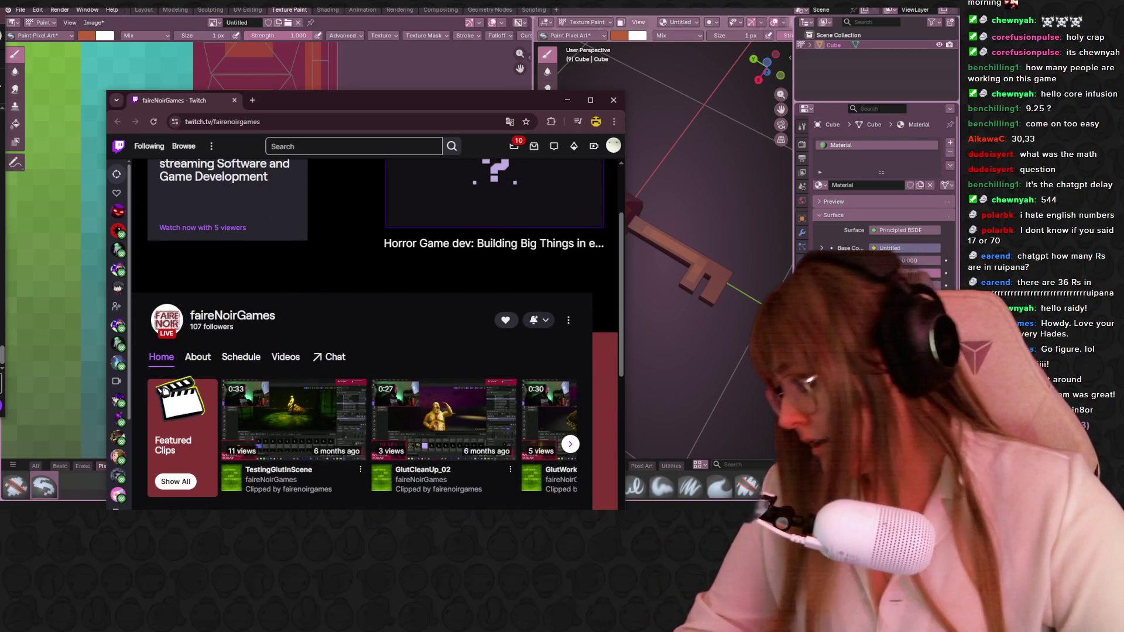
pyautogui.hotkey('alt', 'Tab')
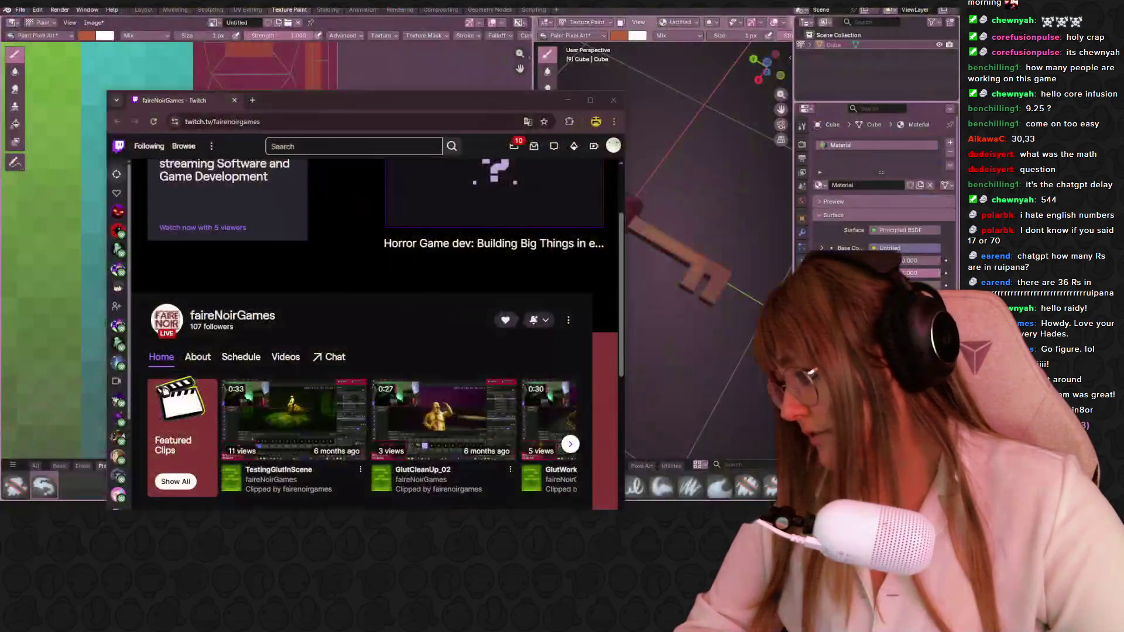
pyautogui.hotkey('alt', 'Tab')
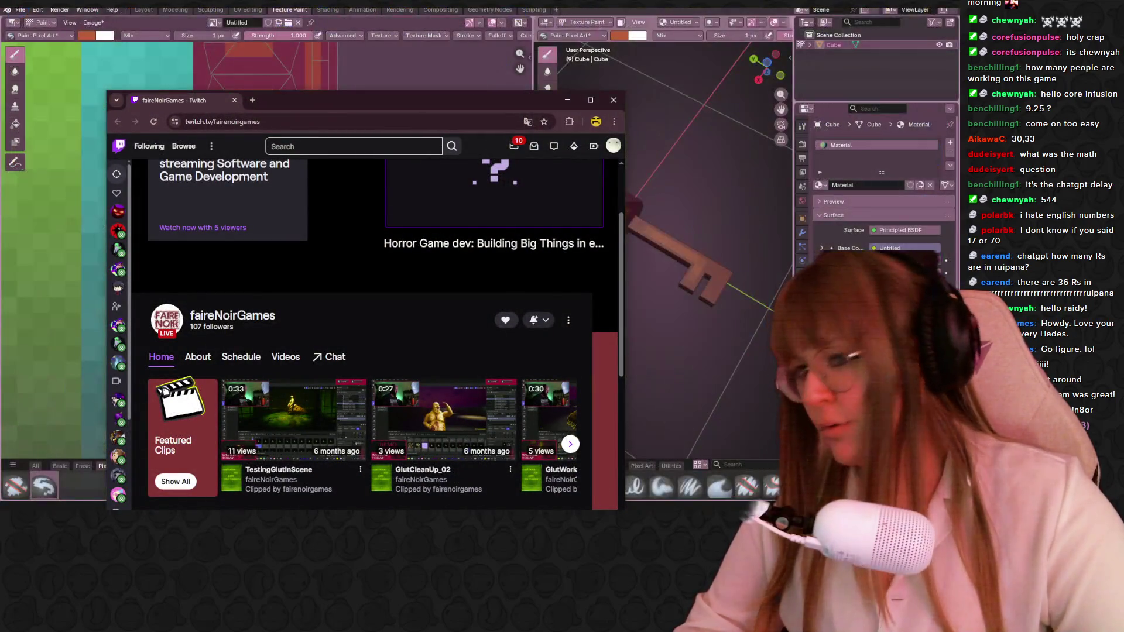
# Open the TestingGlutInScene clip from the channel's featured clips.
pyautogui.rightClick(364, 105)
pyautogui.click(439, 184)
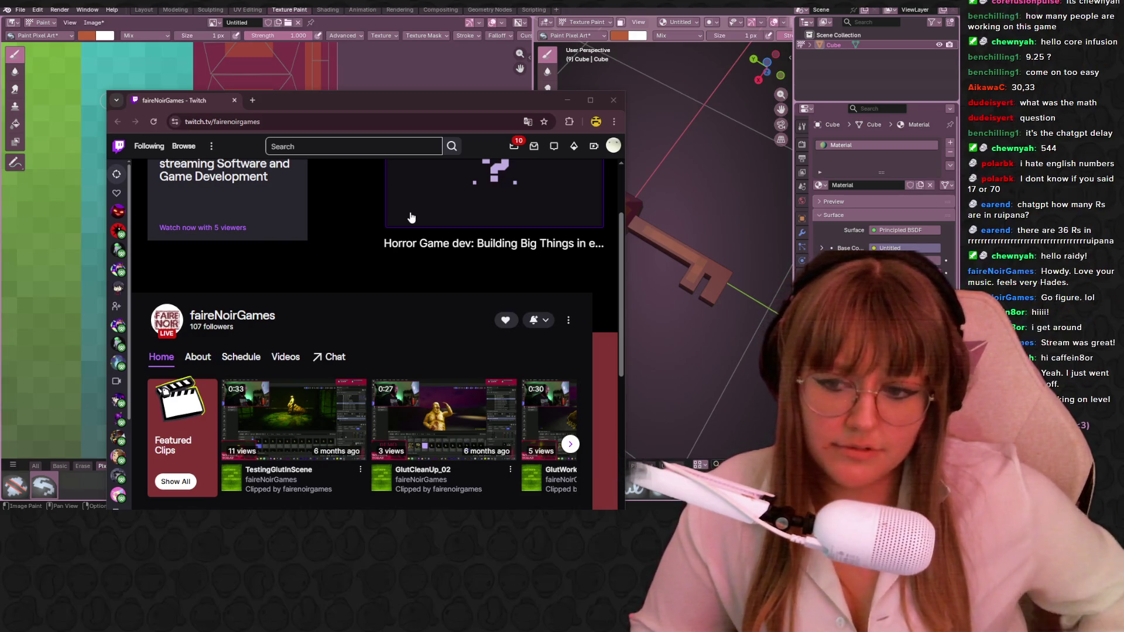
pyautogui.click(356, 404)
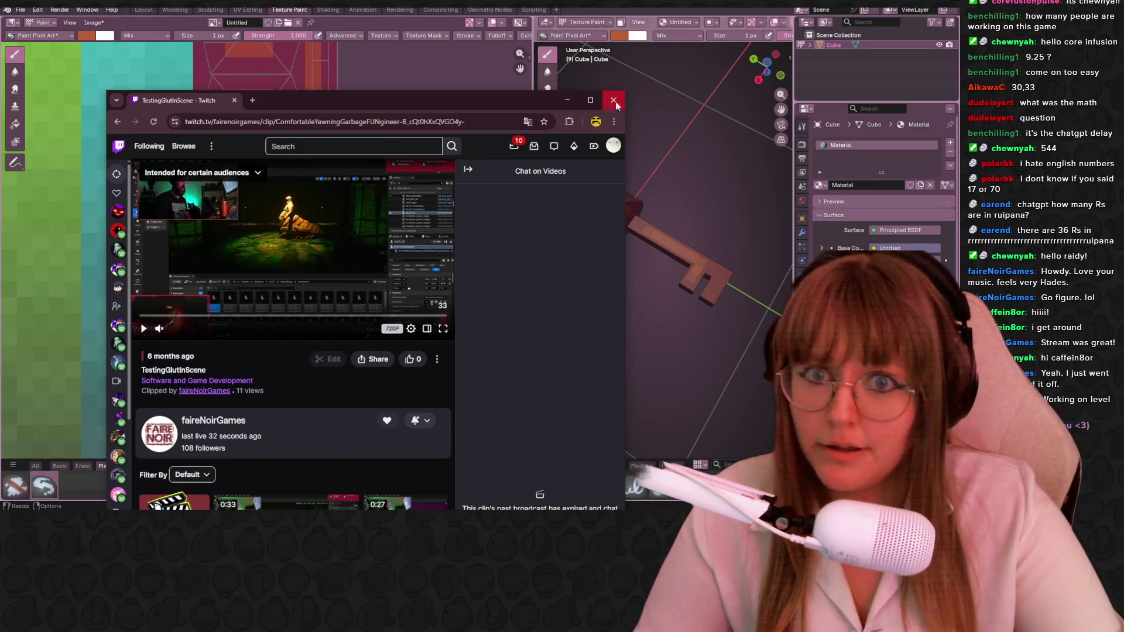
# Enlarge the browser, unmute the site, pause the clip and jump it to about 16 seconds.
pyautogui.click(593, 100)
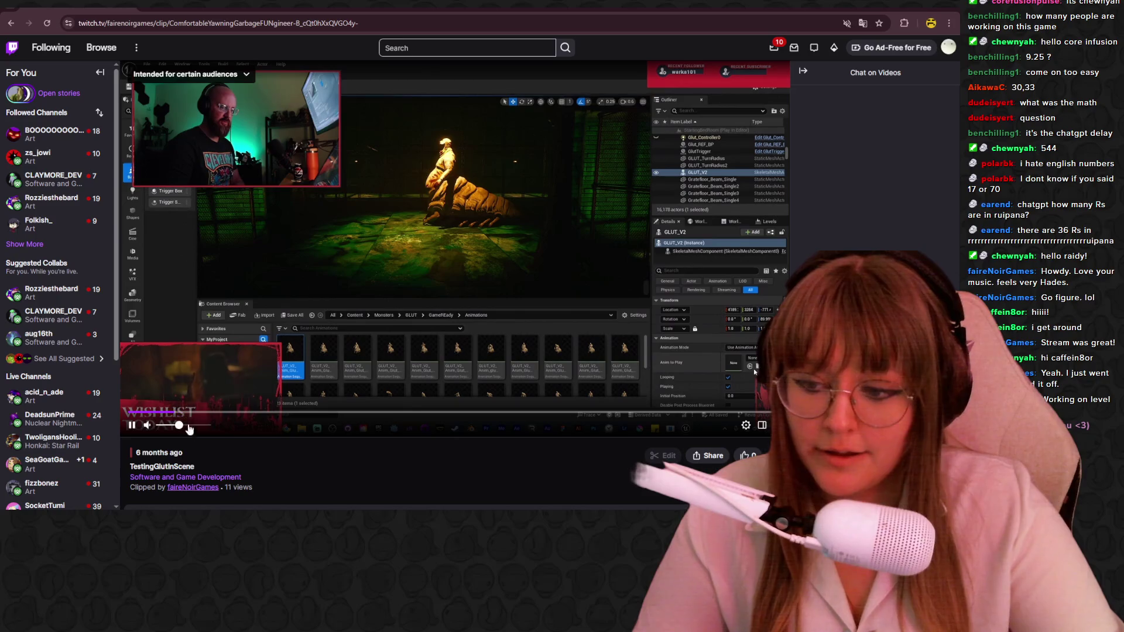
pyautogui.rightClick(97, 8)
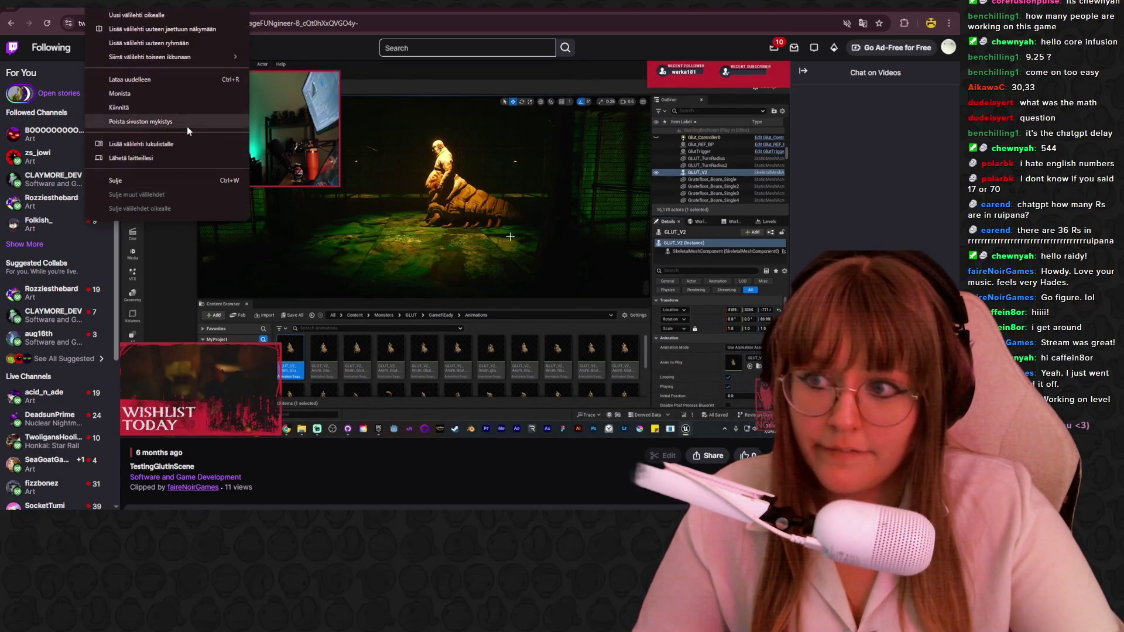
pyautogui.click(188, 126)
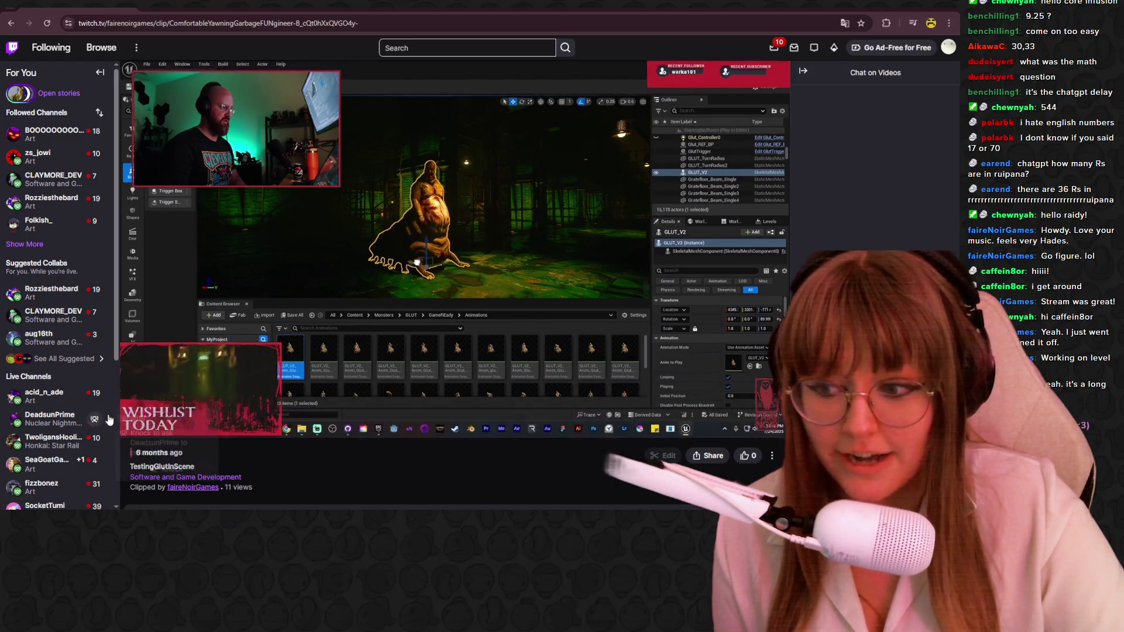
pyautogui.click(134, 428)
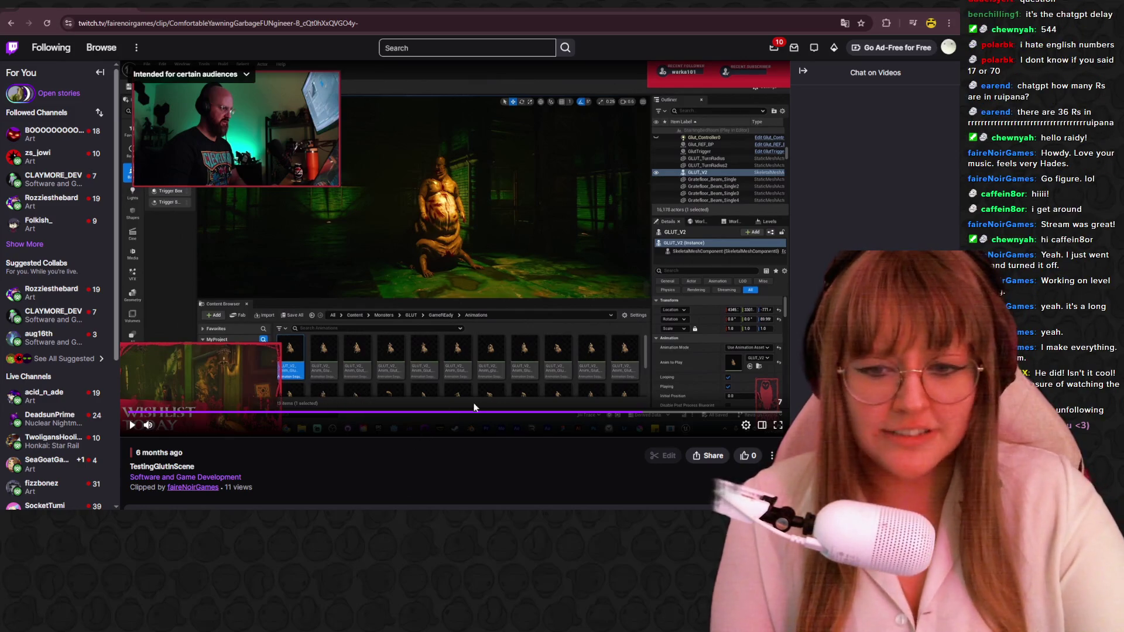
pyautogui.click(454, 418)
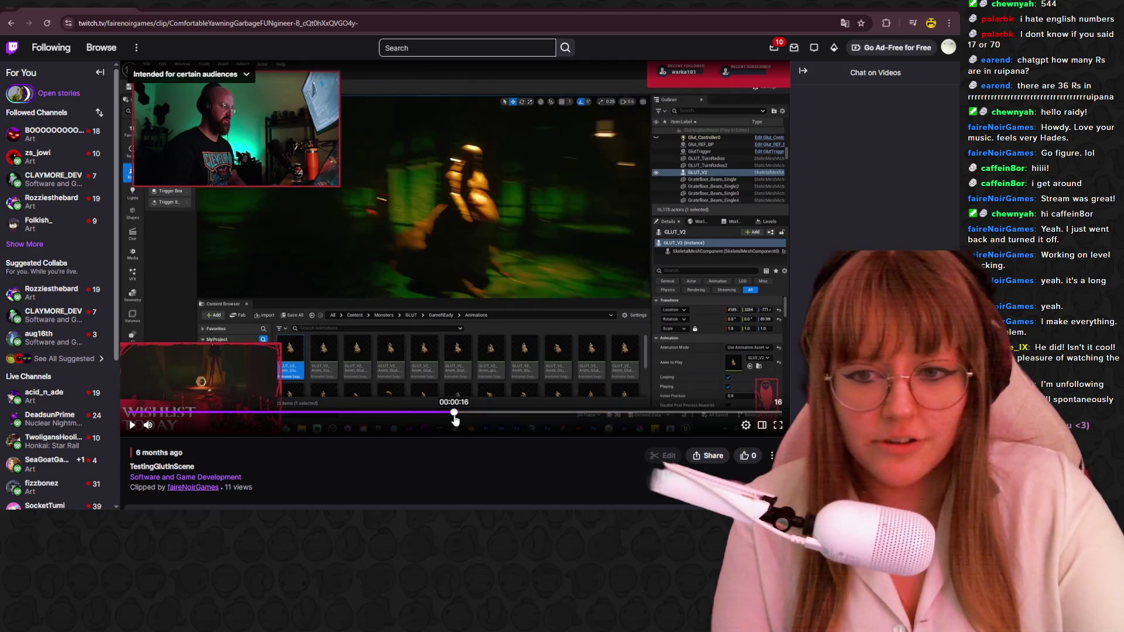
pyautogui.scroll(-1, 263, 420)
pyautogui.scroll(-2, 263, 420)
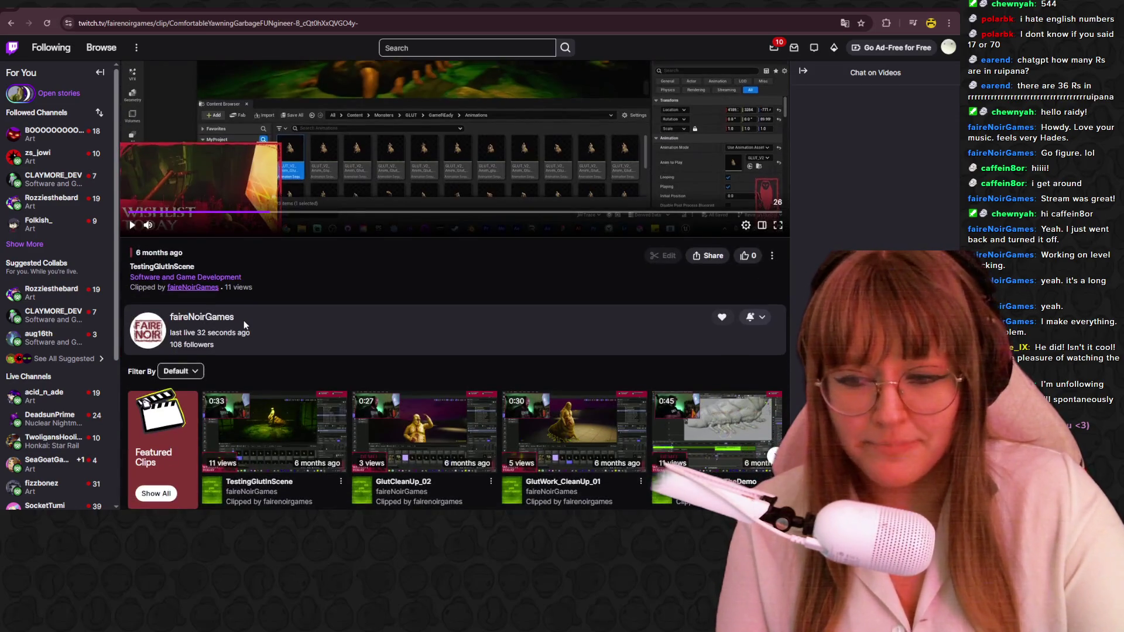
pyautogui.scroll(1, 439, 266)
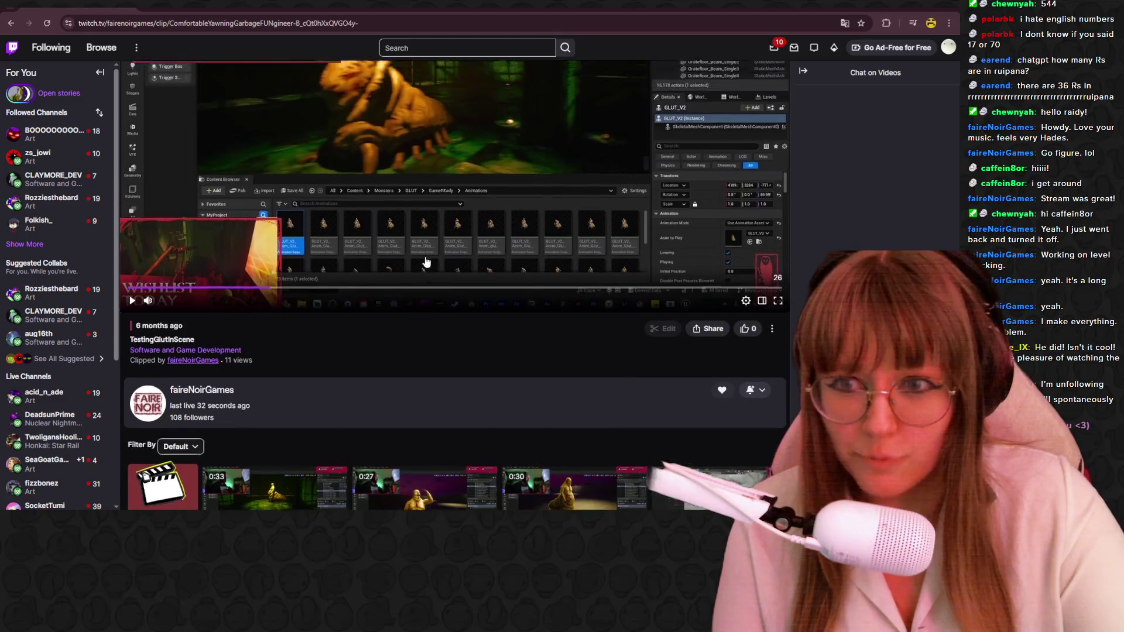
pyautogui.scroll(2, 442, 255)
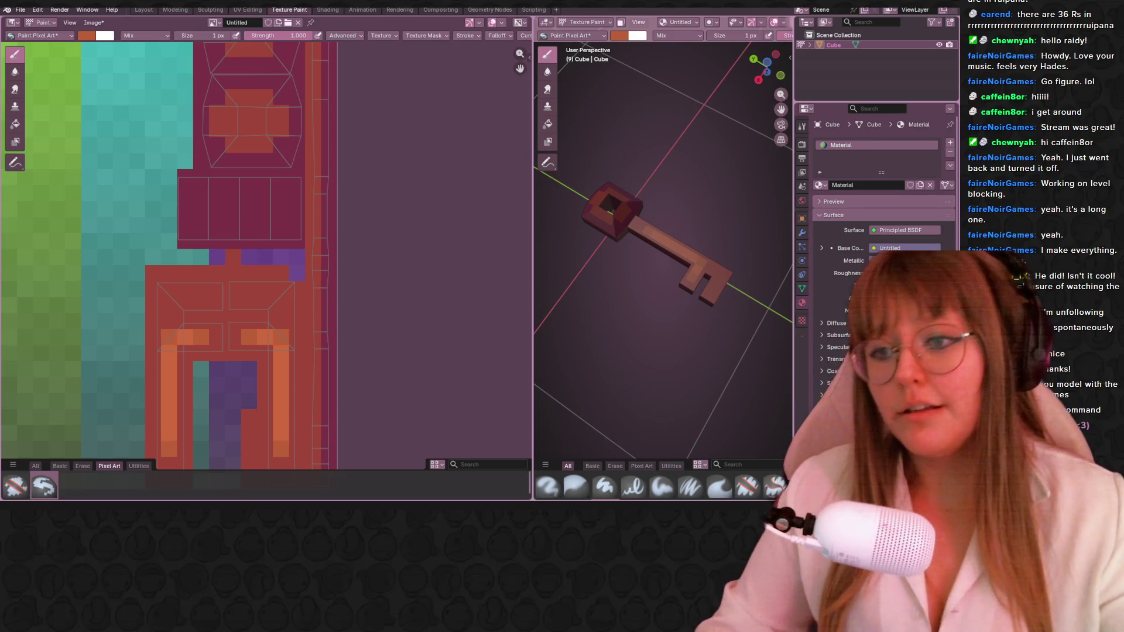
# Pan the texture view to frame the door-shaped region of the key's texture.
pyautogui.moveTo(385, 301); pyautogui.dragTo(389, 193, button='middle')
pyautogui.scroll(1, 369, 197)
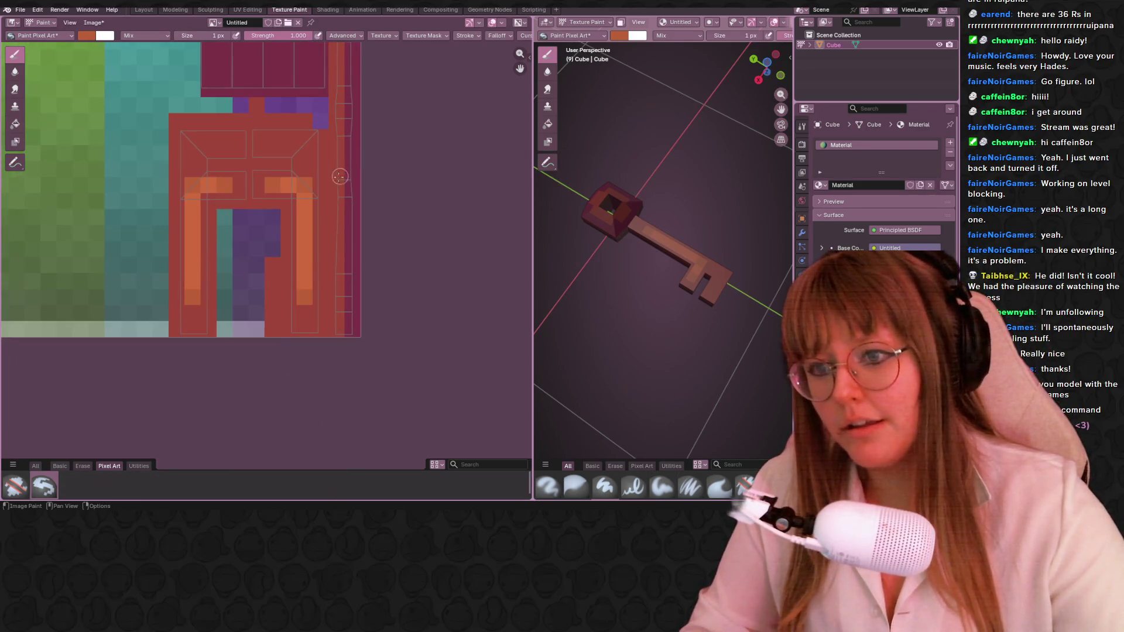
pyautogui.scroll(1, 359, 193)
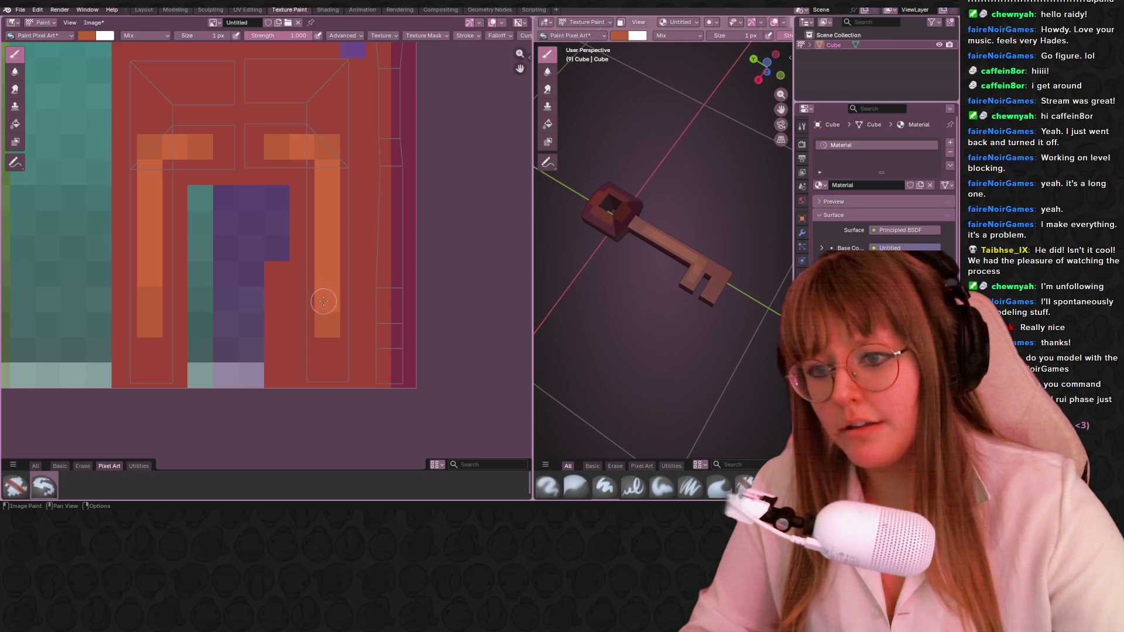
pyautogui.moveTo(359, 220); pyautogui.dragTo(394, 264, button='middle')
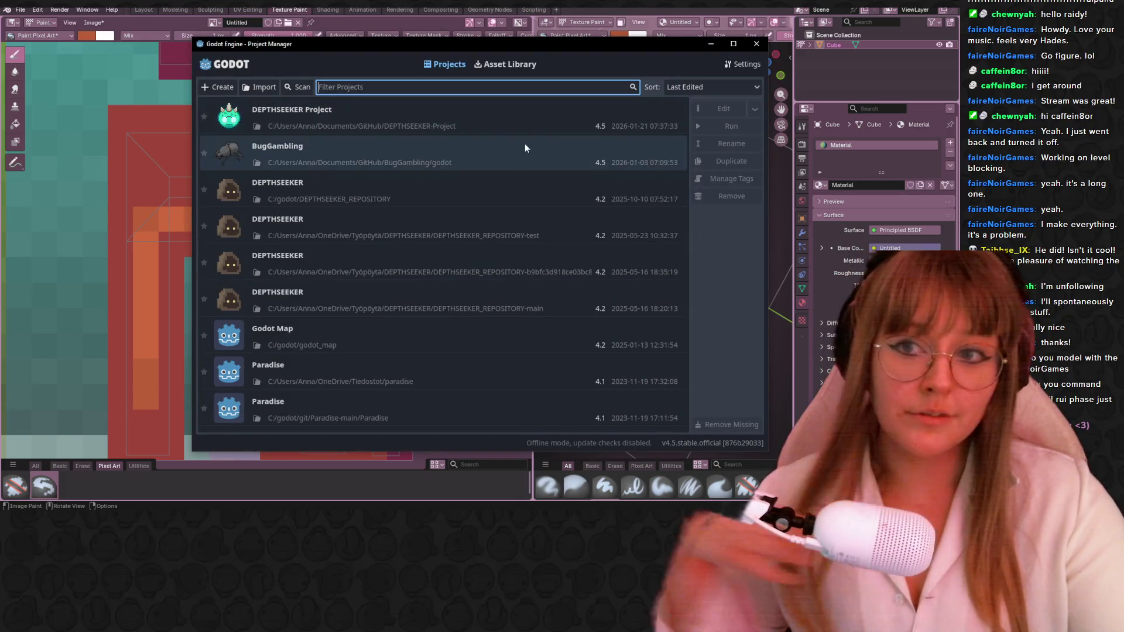
# Open the DEPTHSEEKER Project from the Godot Project Manager.
pyautogui.doubleClick(538, 132)
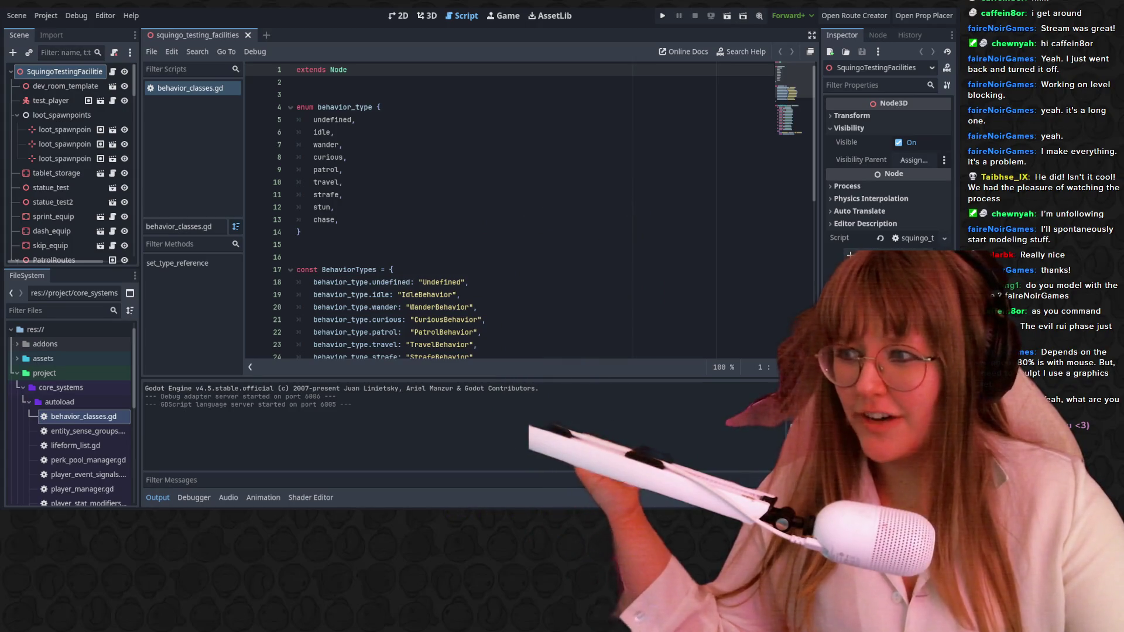
# Run the DEPTHSEEKER game in a debug window.
pyautogui.click(663, 17)
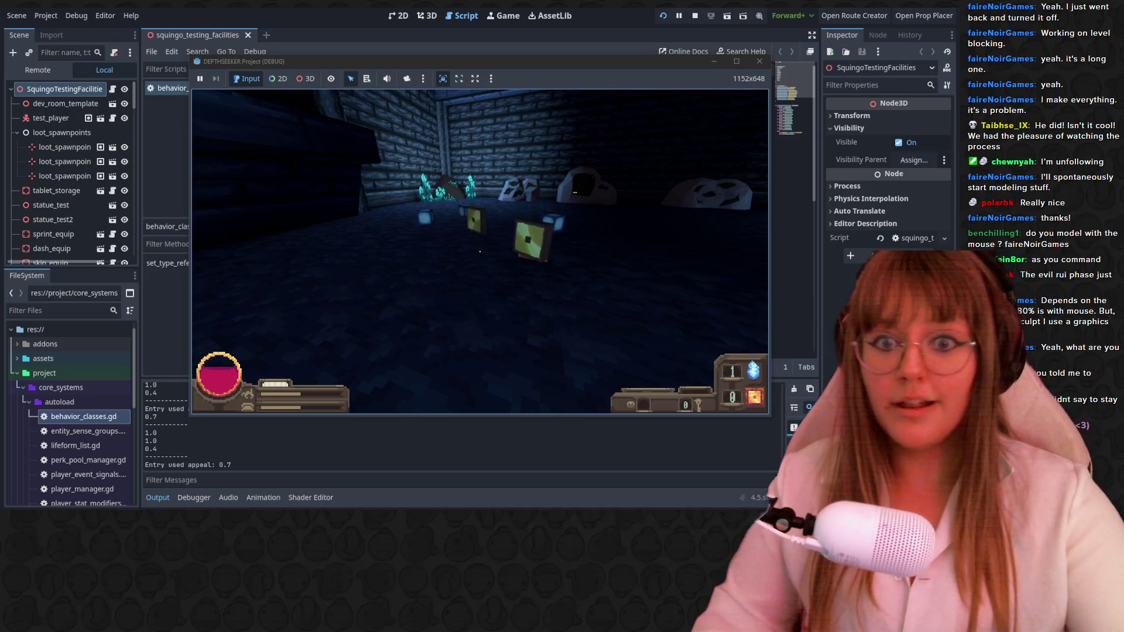
# Walk the player forward, bring up the pause menu and quit the DEPTHSEEKER debug run.
pyautogui.press('w')
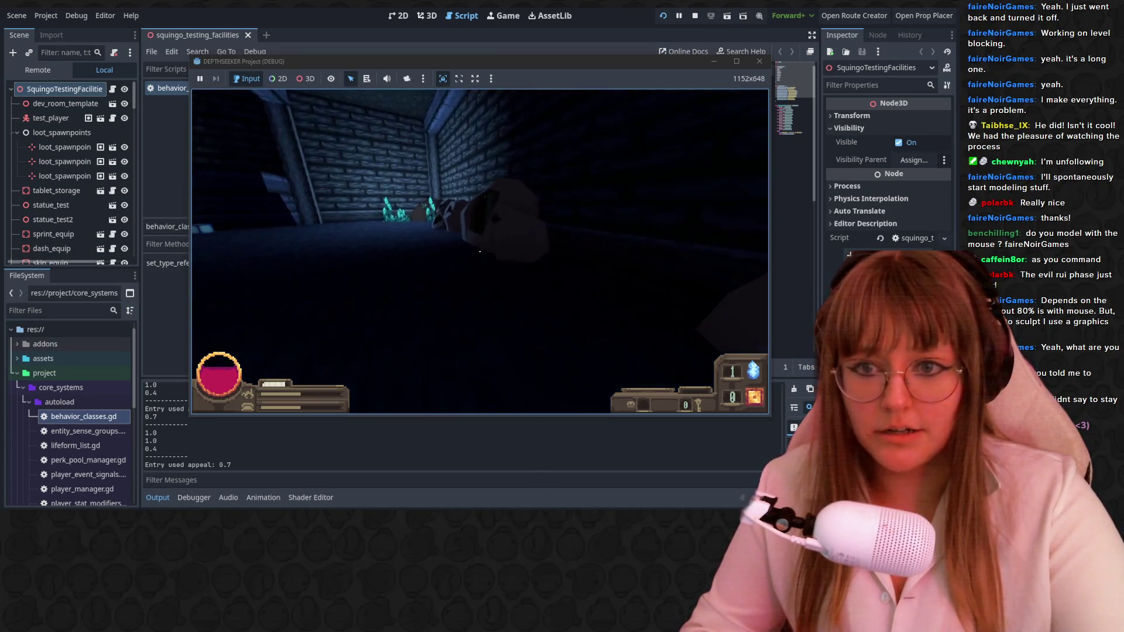
pyautogui.press('Escape')
pyautogui.click(492, 277)
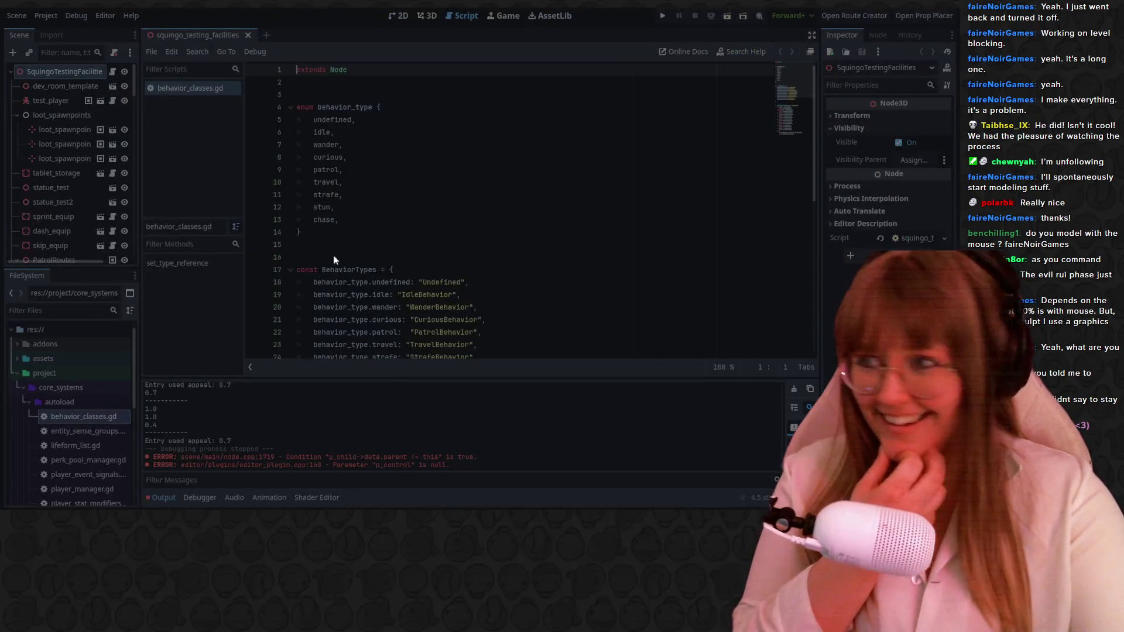
# Switch from Godot back to the Blender texture-paint window with the key.
pyautogui.hotkey('alt', 'Tab')
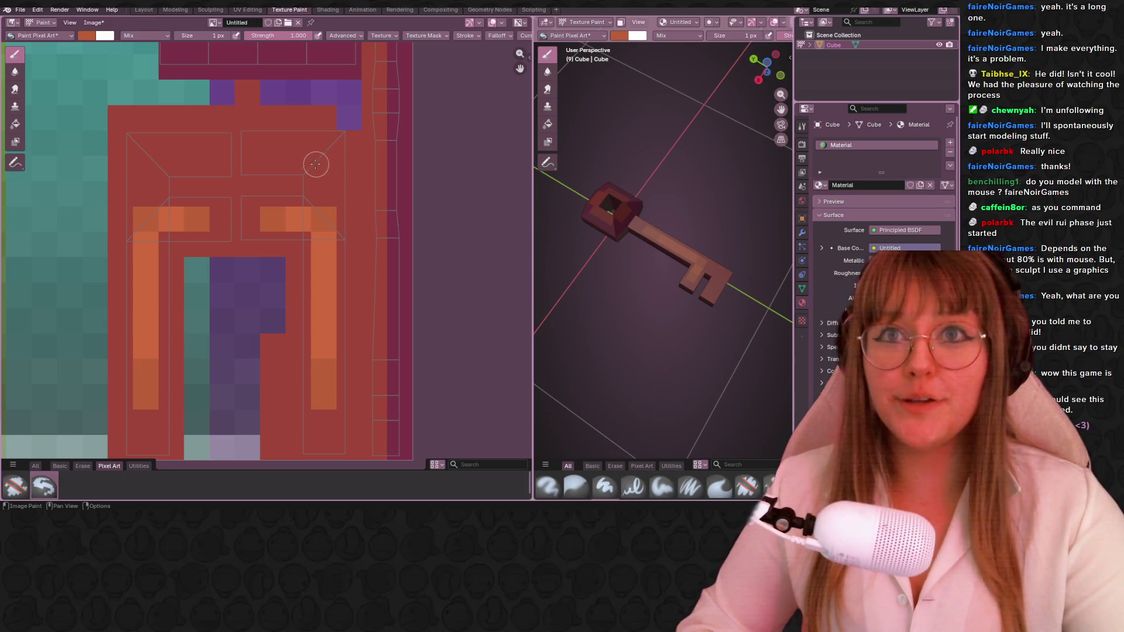
# Paint the top-right corner texel of the red door-shaped region orange.
pyautogui.moveTo(315, 165); pyautogui.dragTo(313, 212, button='middle')
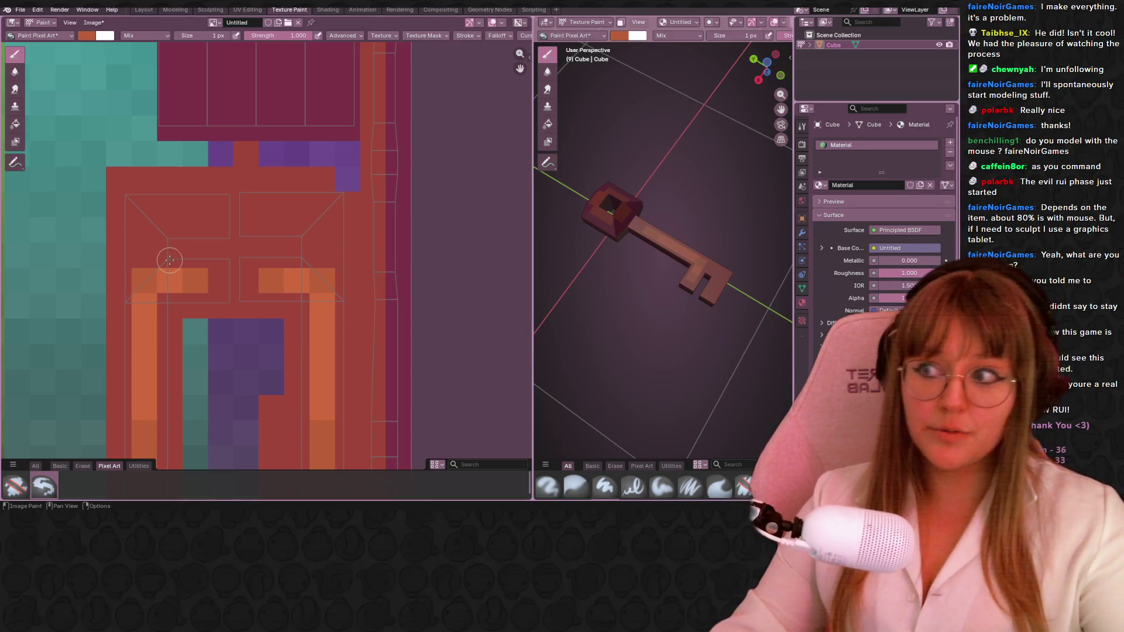
pyautogui.moveTo(225, 203); pyautogui.dragTo(247, 197, button='middle')
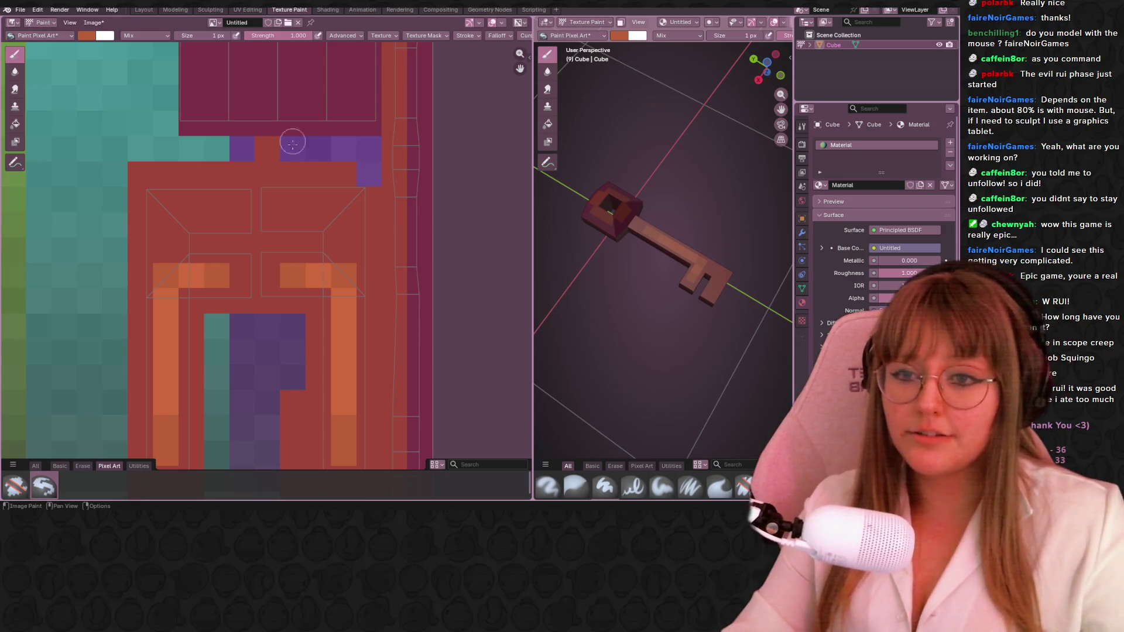
pyautogui.moveTo(741, 179); pyautogui.dragTo(755, 189, button='middle')
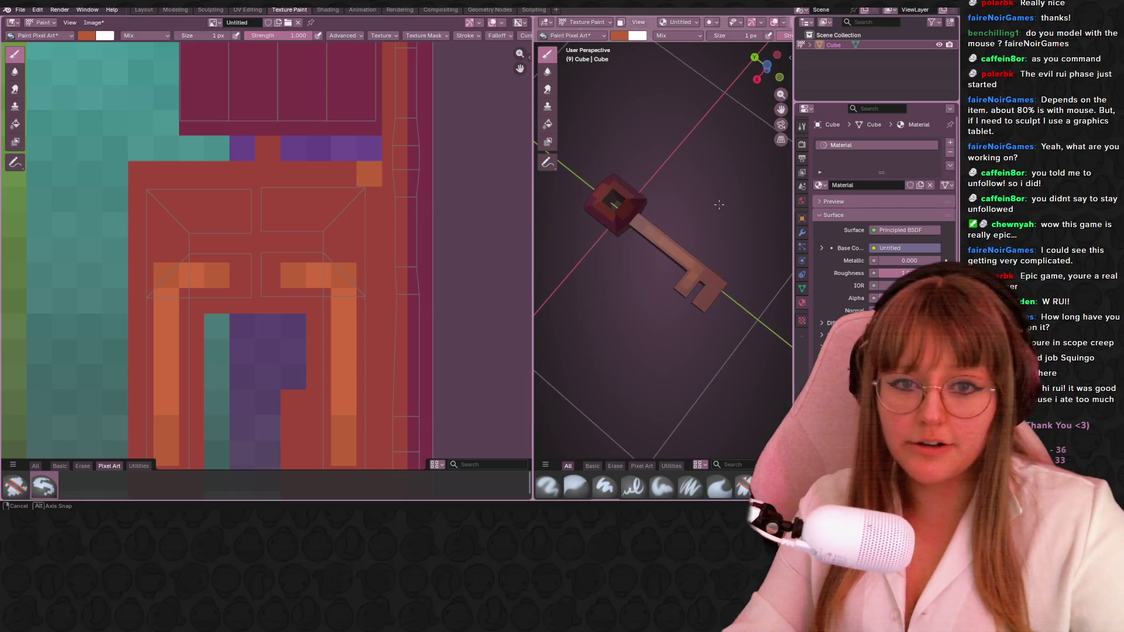
pyautogui.scroll(-2, 376, 296)
pyautogui.scroll(-2, 395, 219)
# Brighten a few texels in the orange square blocks and orbit in on the key's head.
pyautogui.moveTo(417, 214); pyautogui.dragTo(426, 266, button='middle')
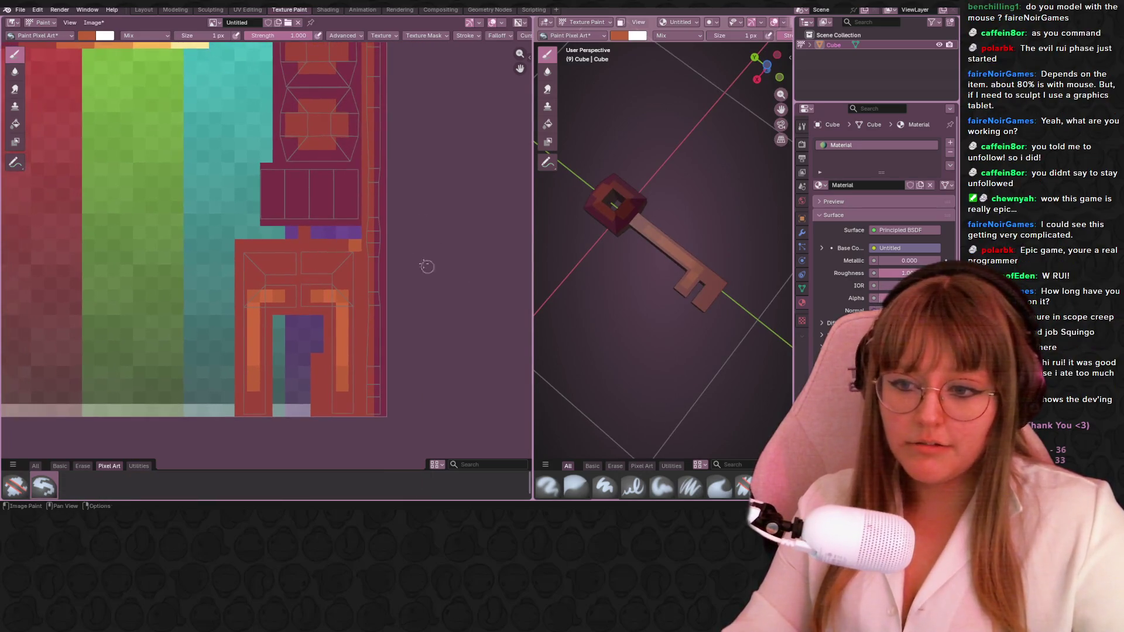
pyautogui.scroll(1, 326, 174)
pyautogui.scroll(1, 326, 174)
pyautogui.scroll(1, 326, 174)
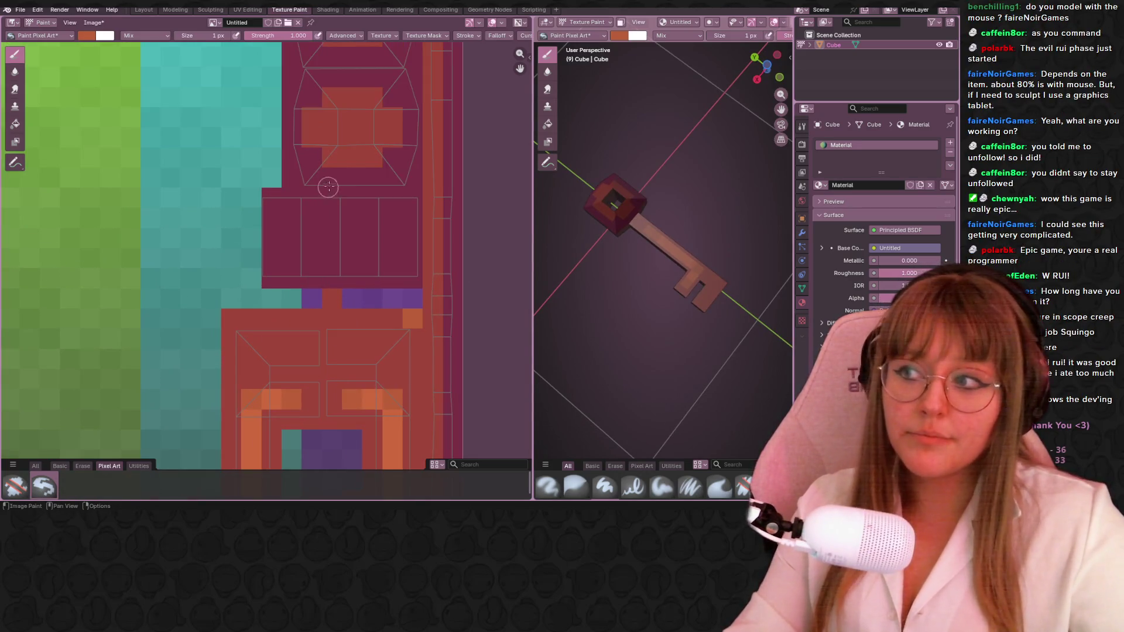
pyautogui.scroll(-1, 326, 174)
pyautogui.keyDown('shift'); pyautogui.scroll(1, 327, 174); pyautogui.keyUp('shift')
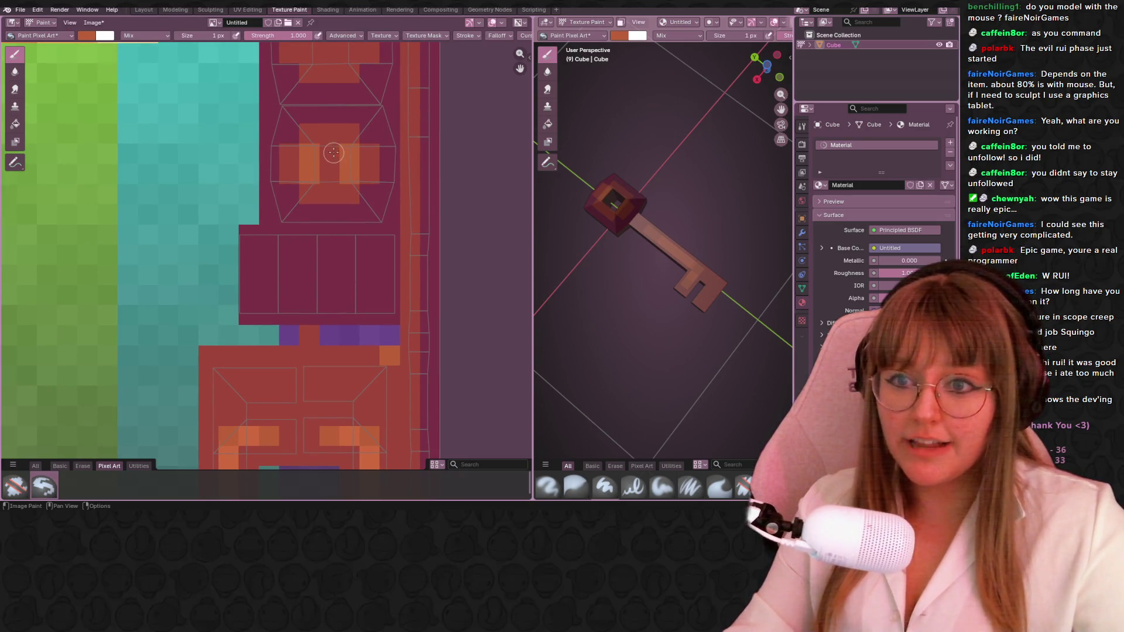
pyautogui.click(332, 157)
pyautogui.moveTo(331, 172); pyautogui.dragTo(308, 231, button='middle')
pyautogui.moveTo(632, 264); pyautogui.dragTo(686, 229, button='middle')
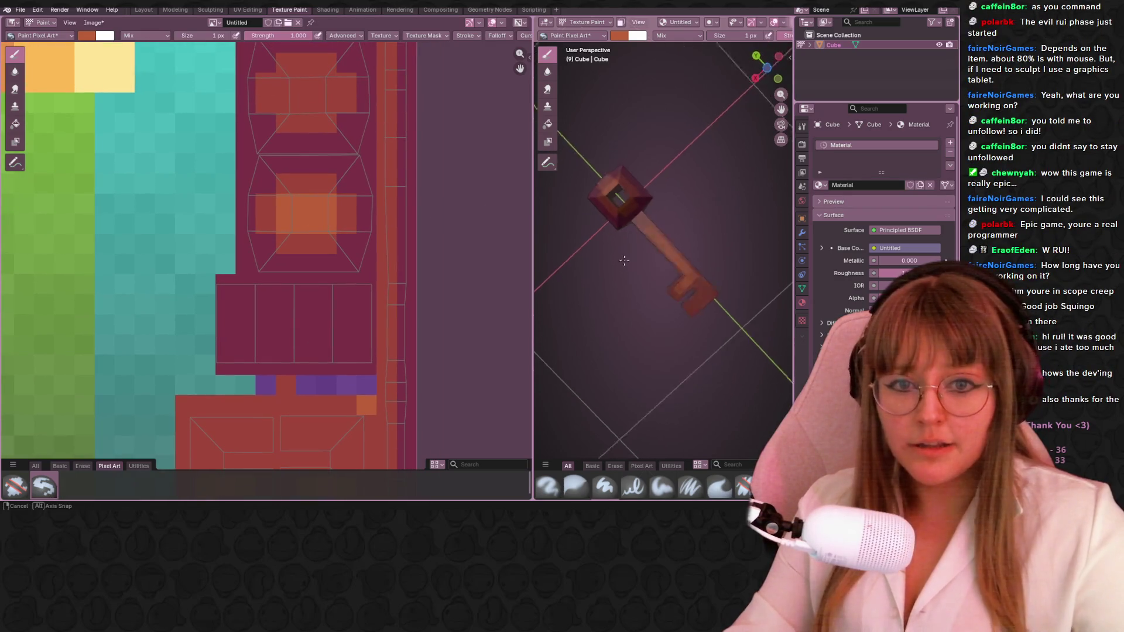
pyautogui.moveTo(298, 185); pyautogui.dragTo(292, 195, button='middle')
pyautogui.scroll(2, 292, 195)
pyautogui.scroll(1, 290, 187)
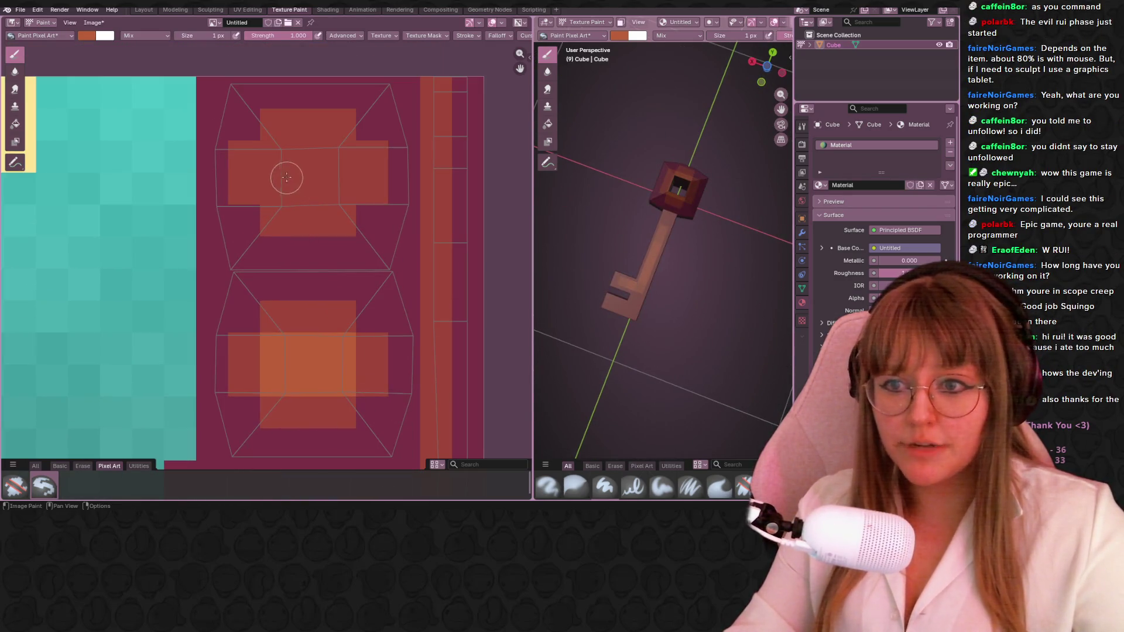
pyautogui.click(279, 178)
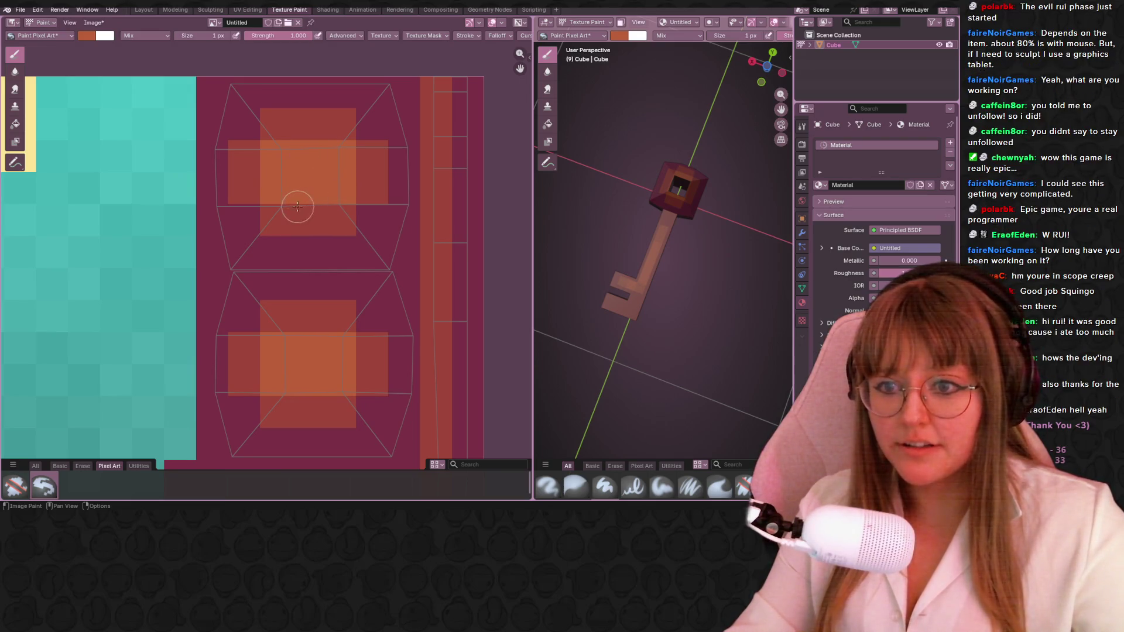
pyautogui.moveTo(637, 236)
pyautogui.mouseDown(button='middle')
pyautogui.moveTo(652, 142)
pyautogui.moveTo(589, 253)
pyautogui.moveTo(632, 264)
pyautogui.mouseUp(button='middle')
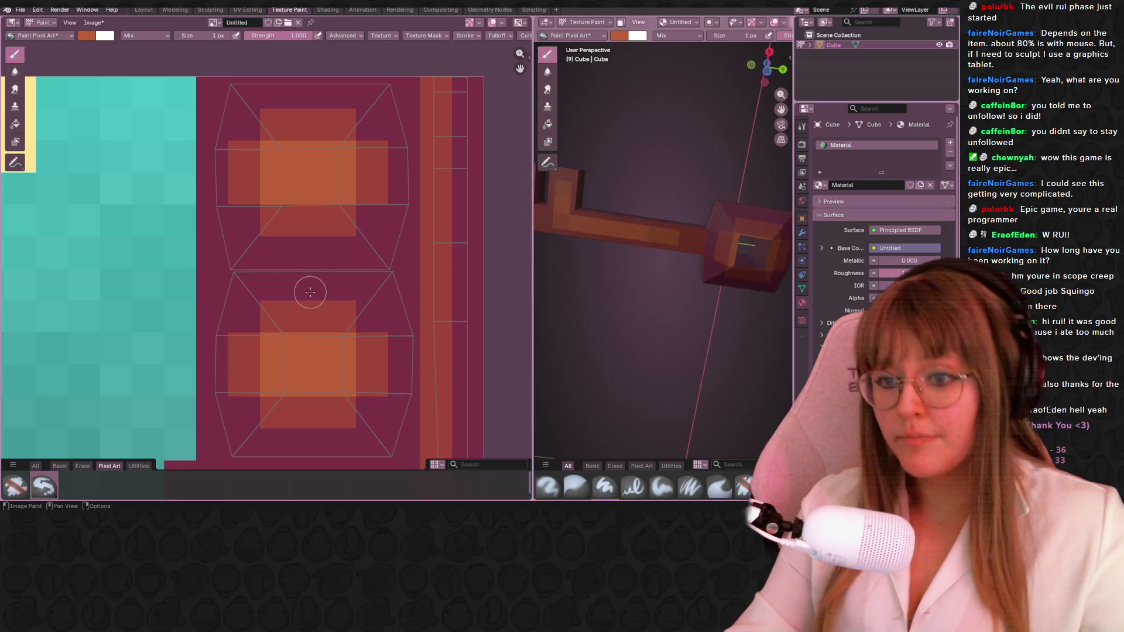
pyautogui.scroll(-1, 305, 308)
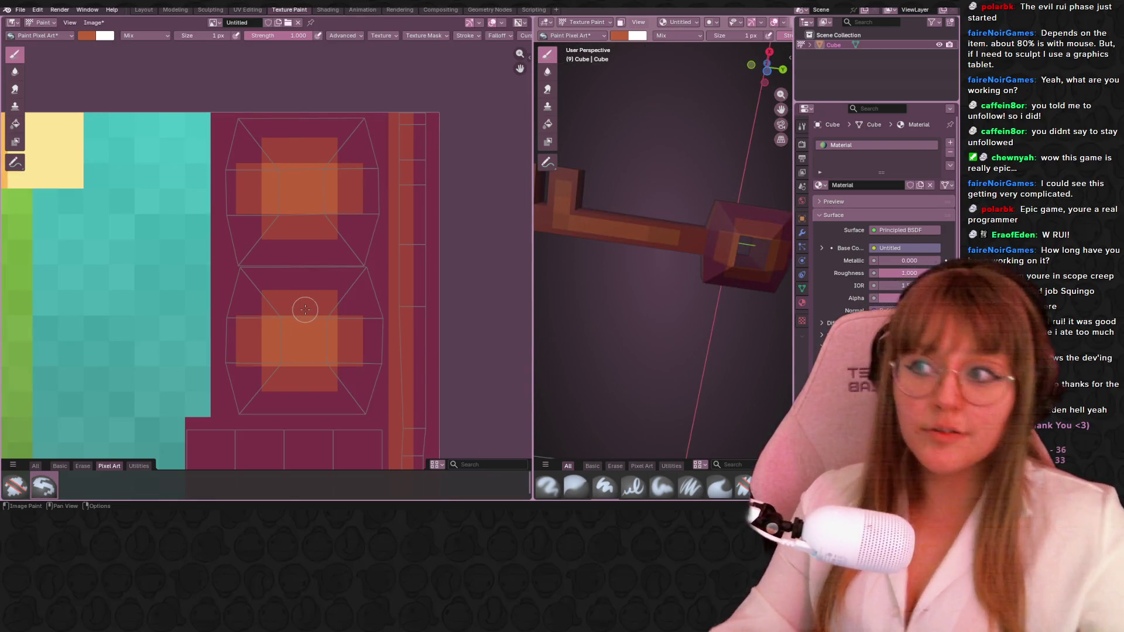